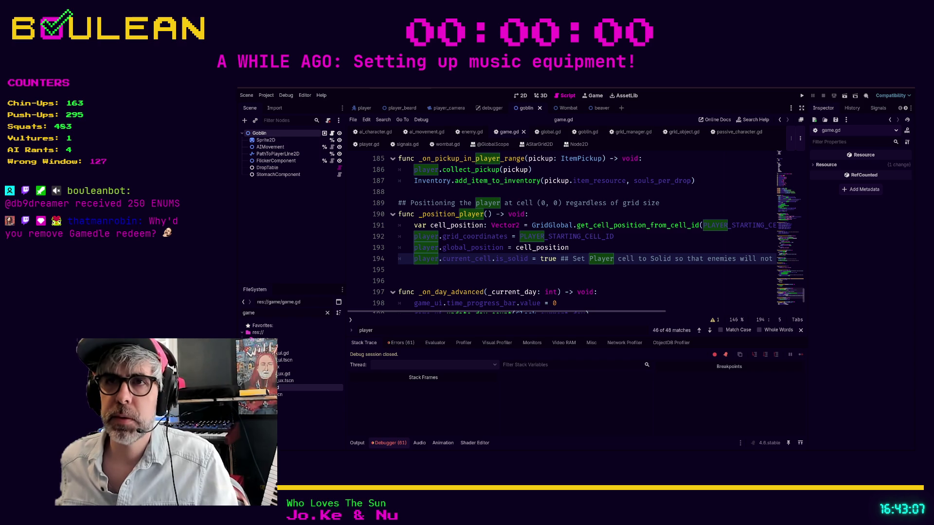
Run the game, hit the is_solid error, comment out line 194, and stop the game
click(398, 281)
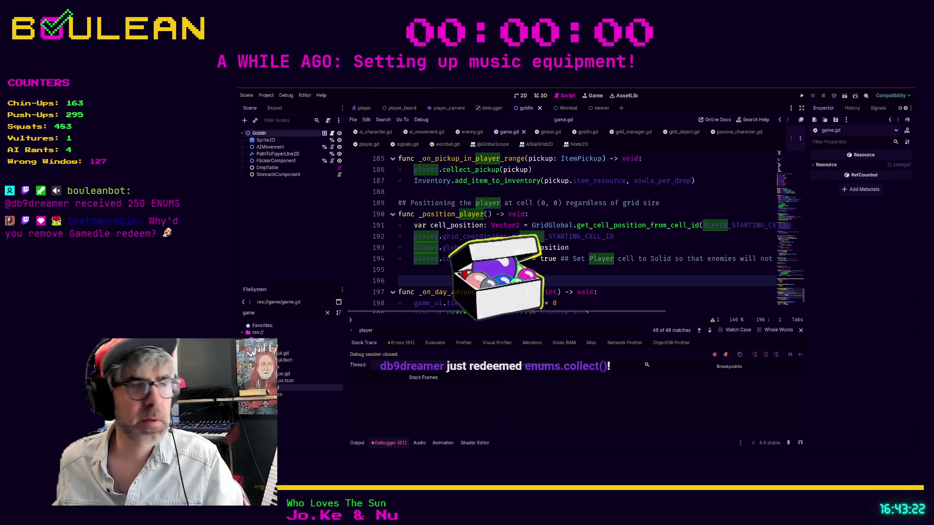
key(F5)
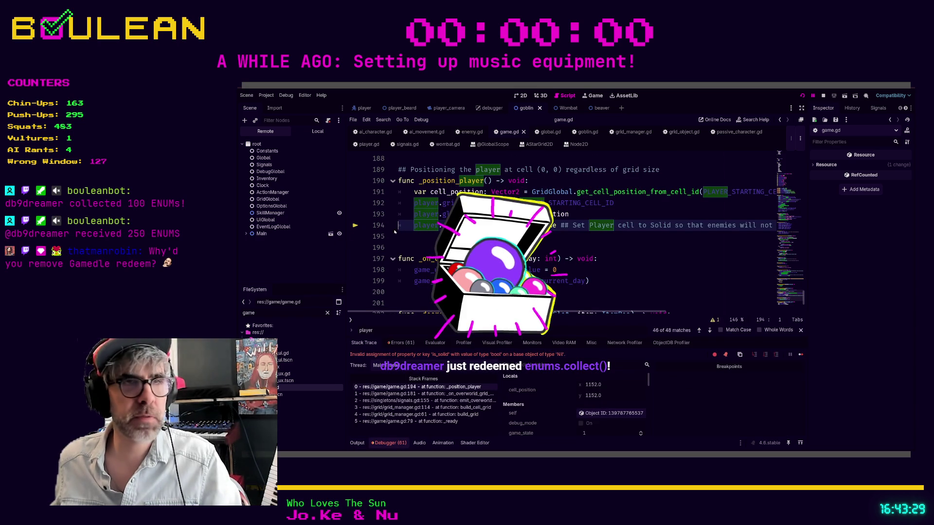
key(ctrl+k)
key(F8)
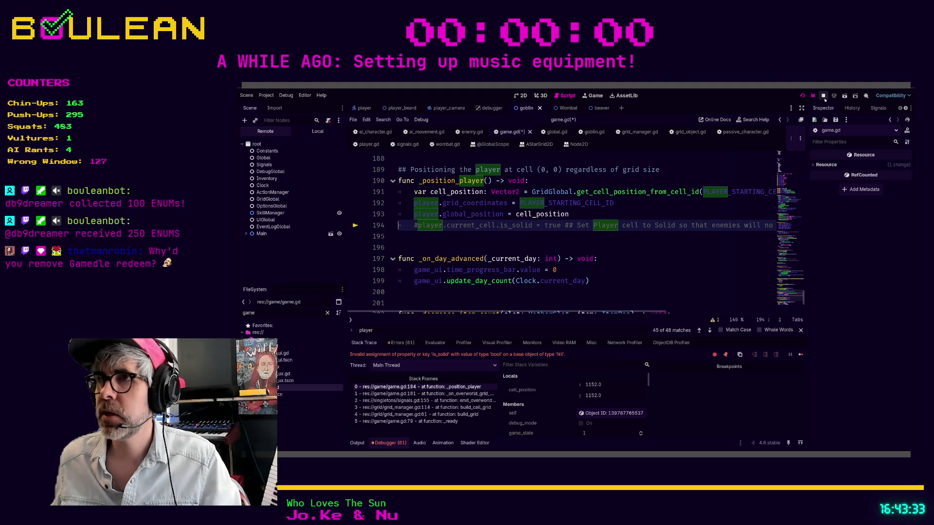
click(471, 239)
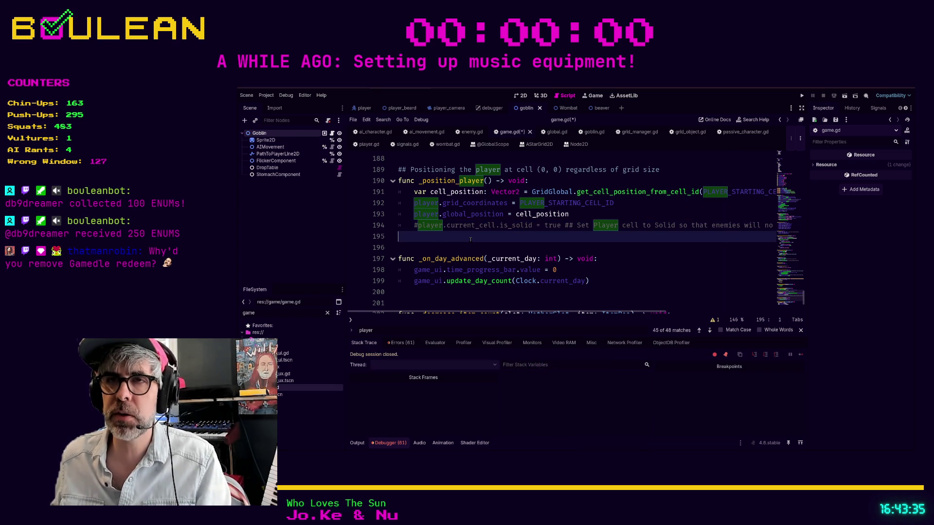
Save and rerun the game, check the wizard on the forest map, then return to the browser
key(F5)
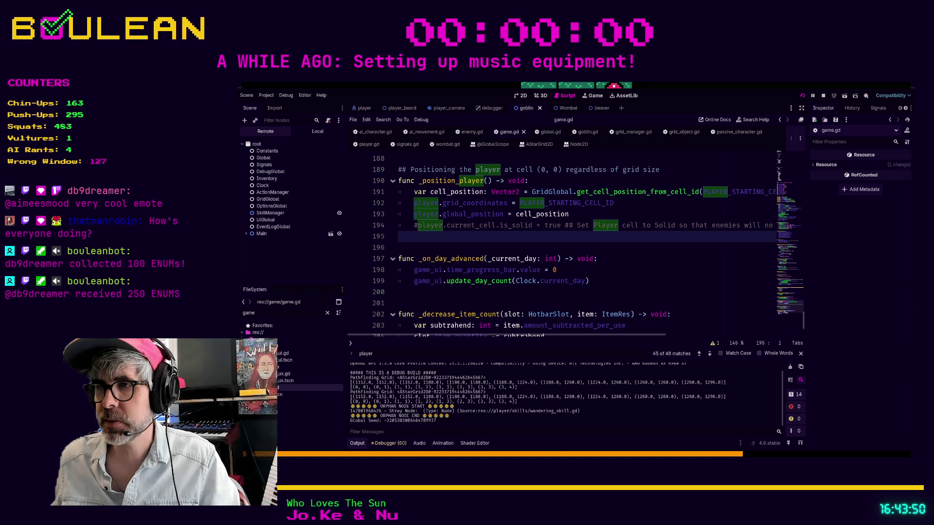
key(alt+Tab)
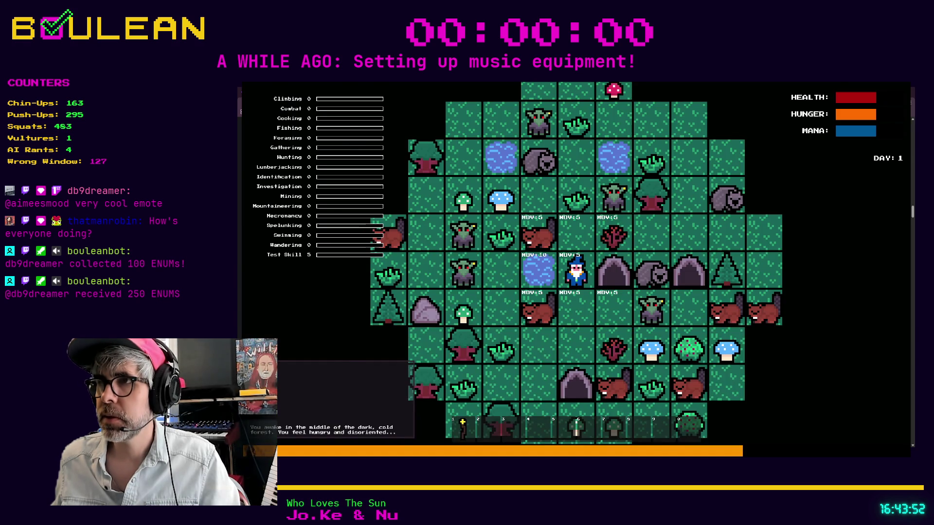
key(alt+Tab)
key(alt+Tab)
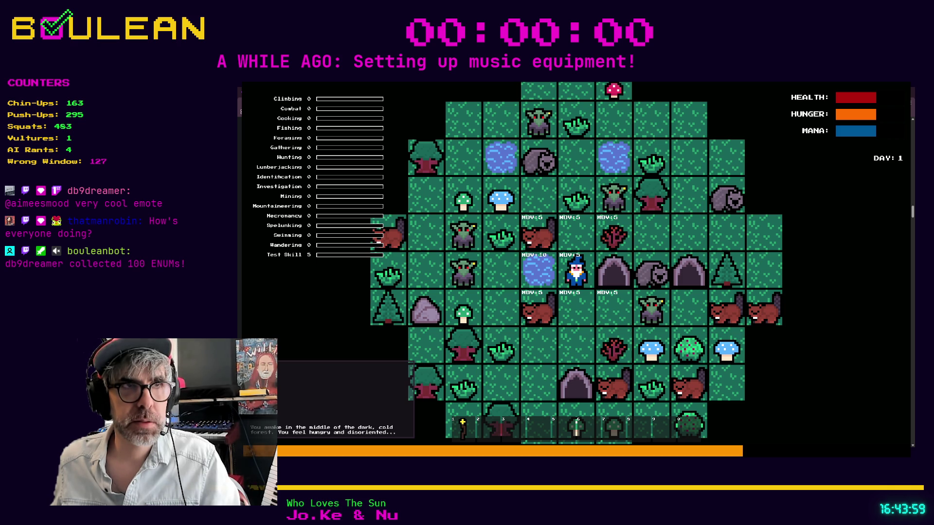
key(alt+Tab)
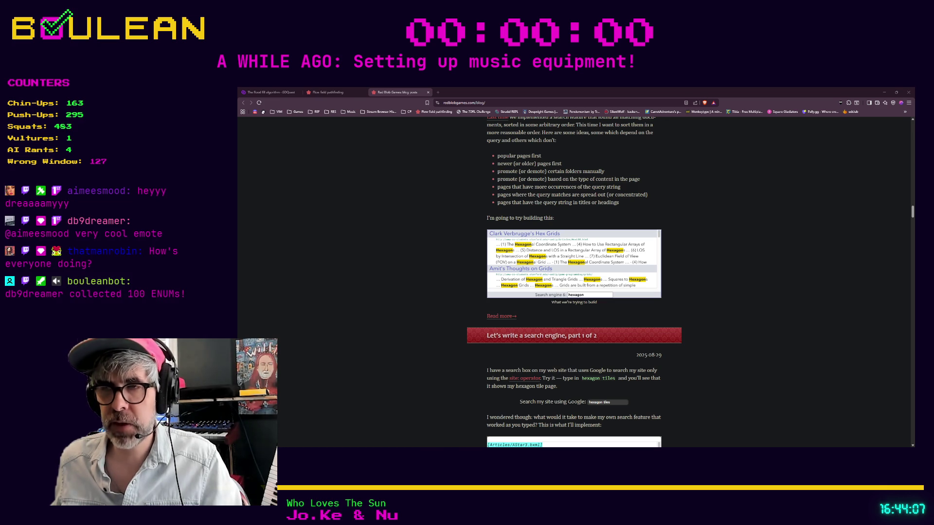
Return from the blog to game.gd in Godot, placing the caret on line 200
key(alt+Tab)
click(613, 287)
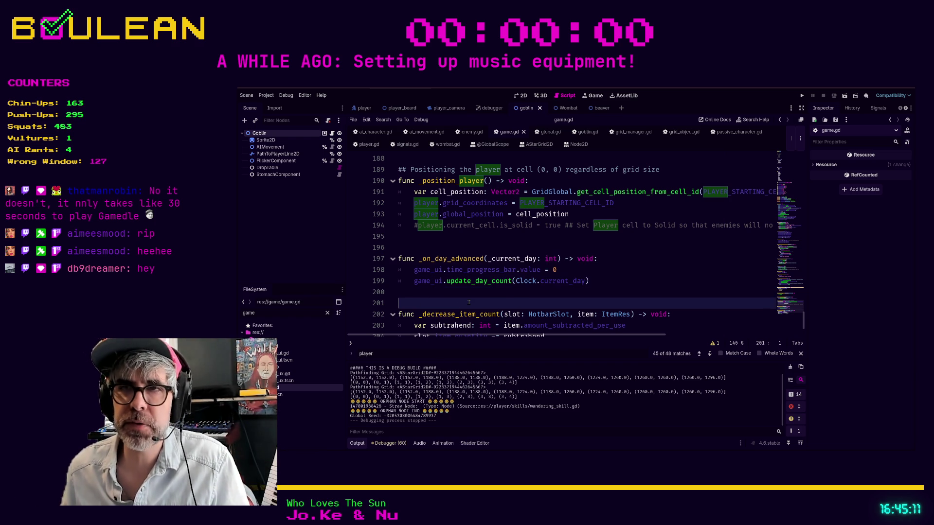
key(Up)
key(Up)
key(Up)
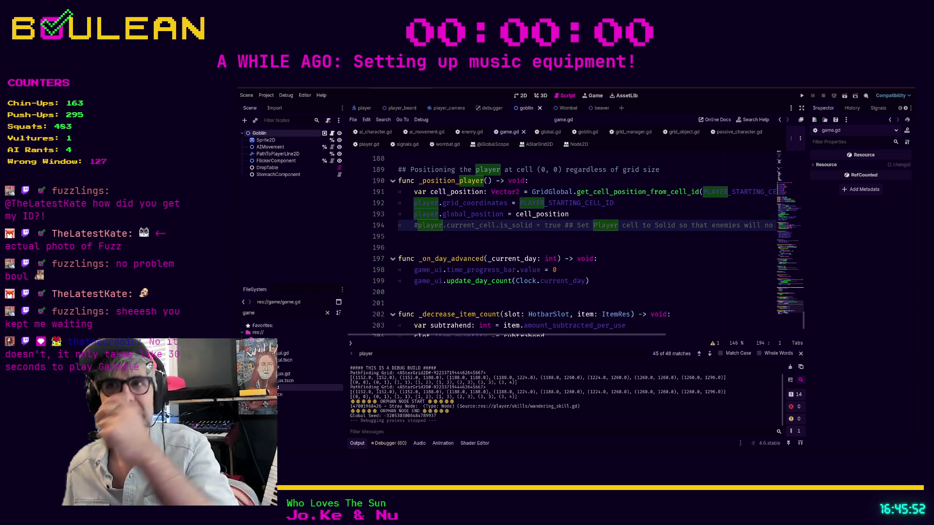
key(Down)
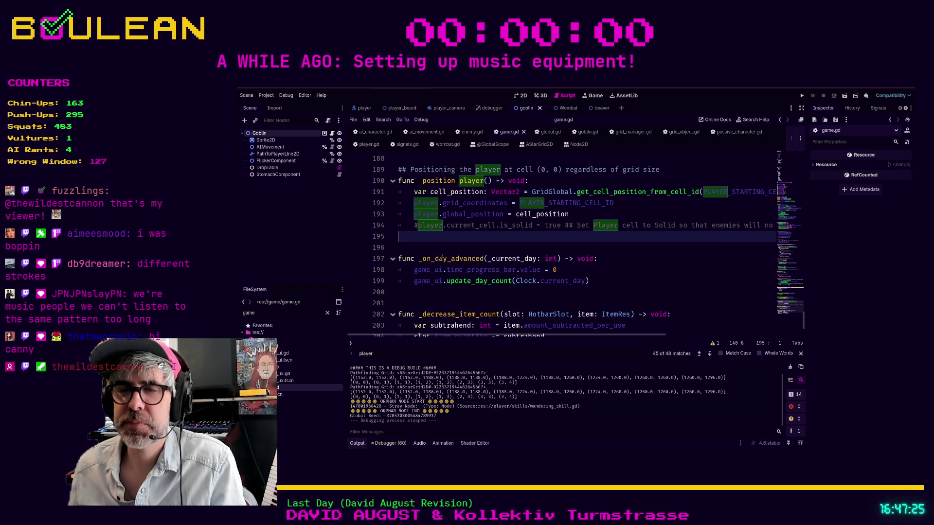
scroll(469, 263, up, 2)
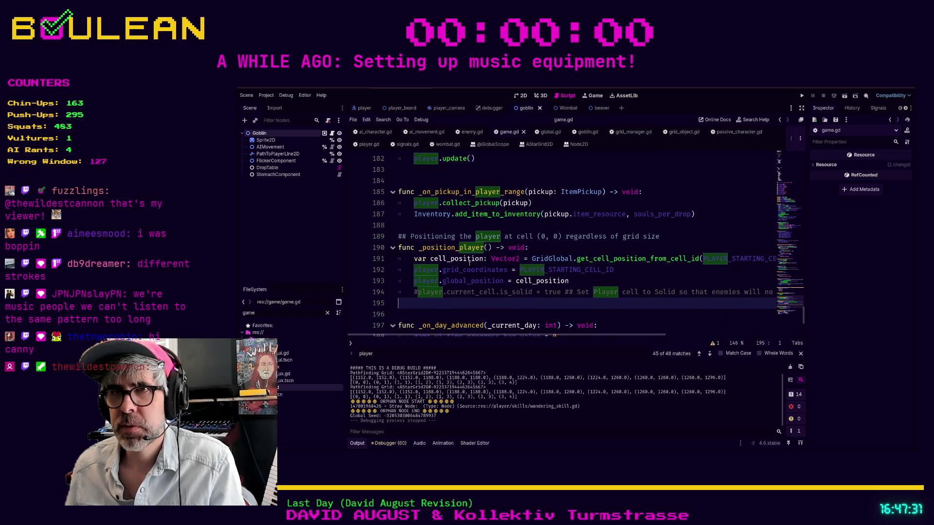
Make line 195 read player.current_cell = GridGlobal.get_cell_by_cell_id(PLAYER_STARTING_CELL_ID)
text(player.current)
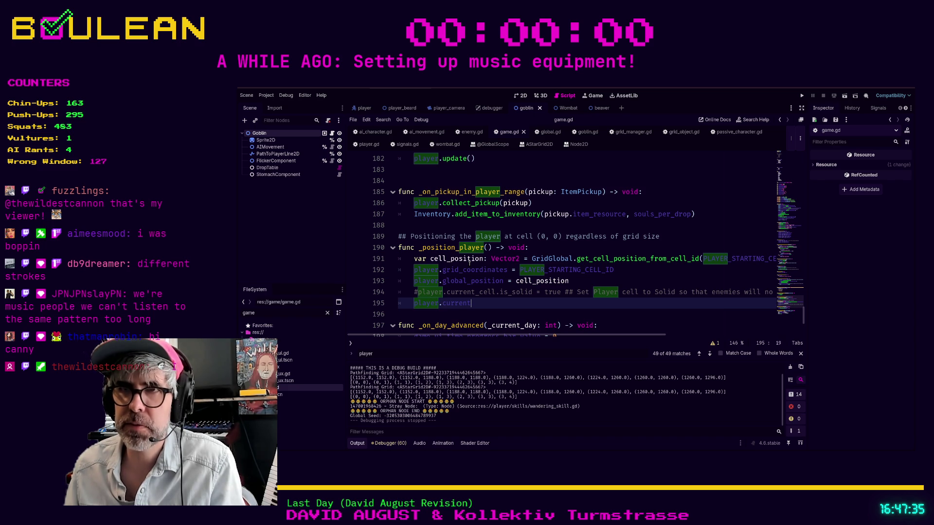
text(_cell = )
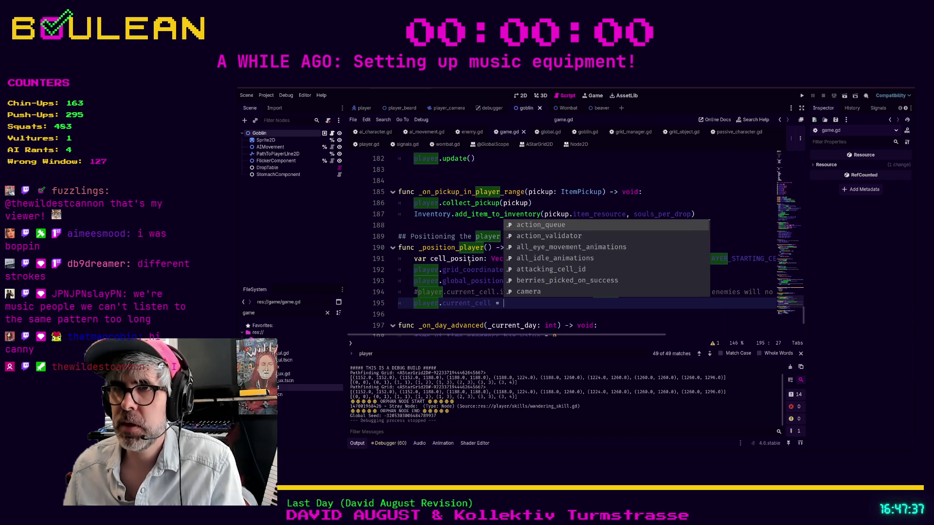
text(PLA)
key(Return)
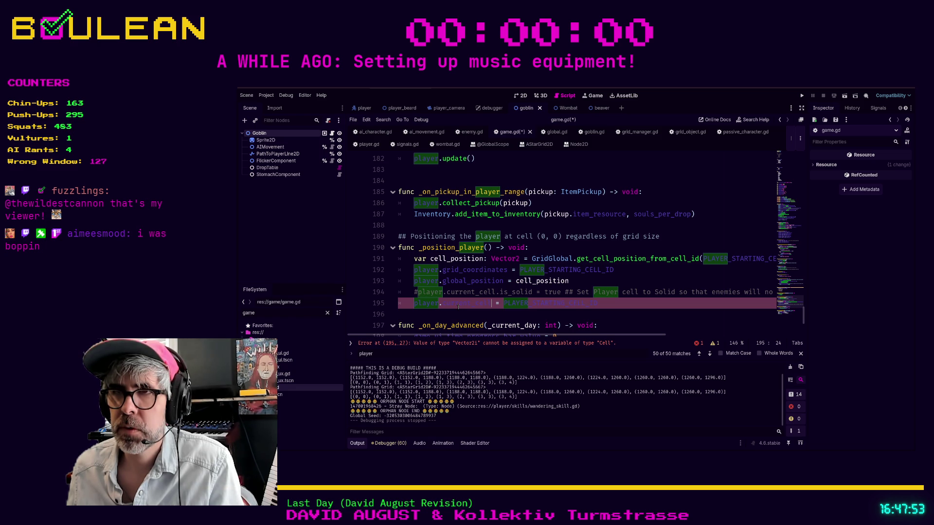
drag(503, 303, 610, 305)
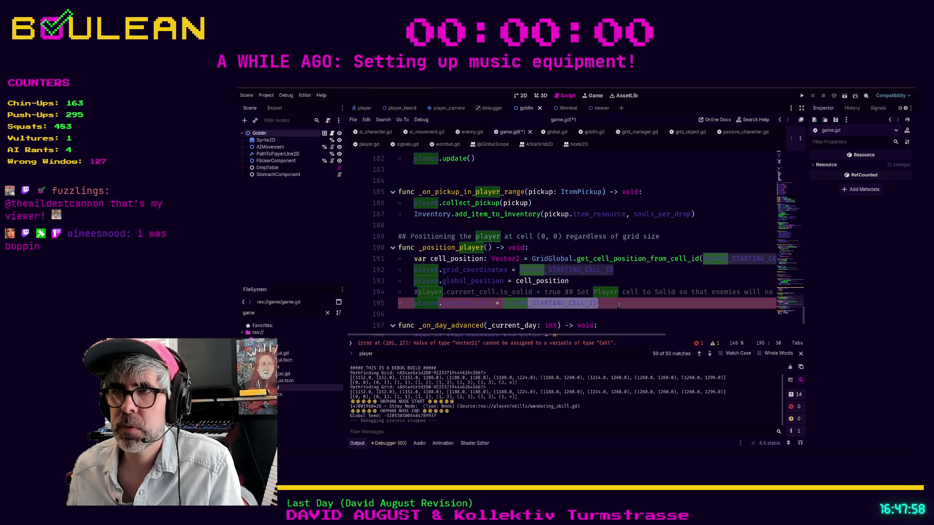
text(GridG)
key(Return)
text(.ge)
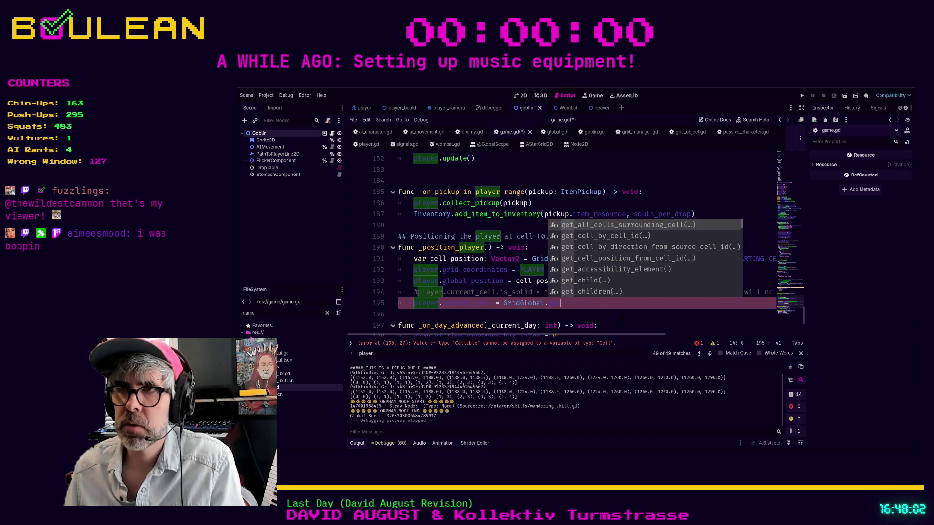
text(t_ce)
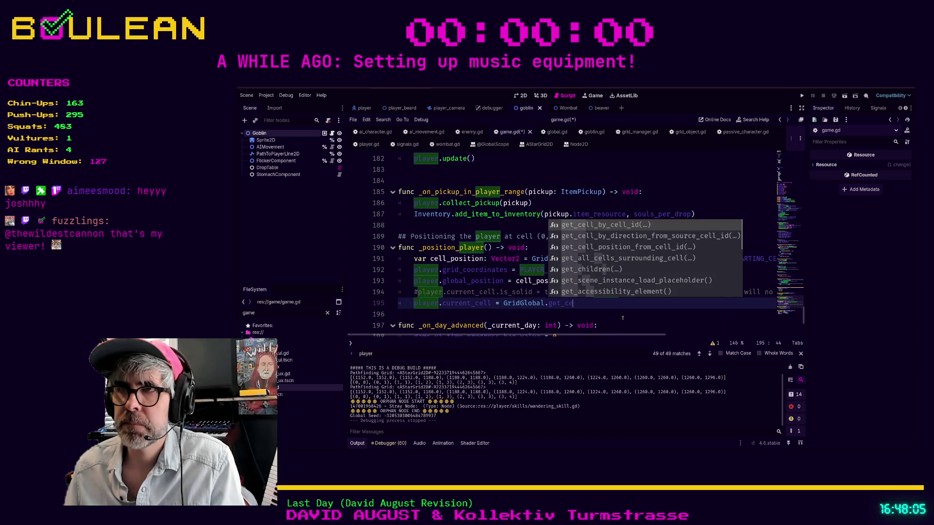
key(Return)
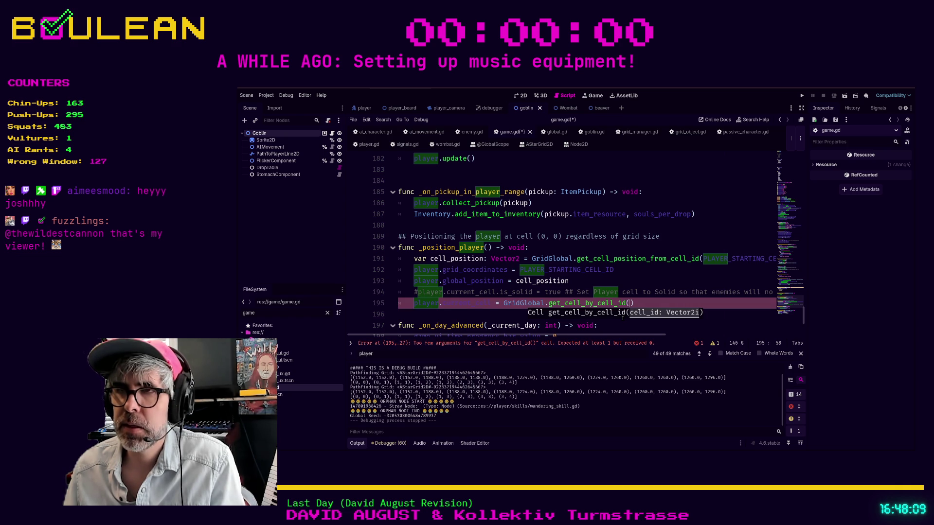
text(PLAYER)
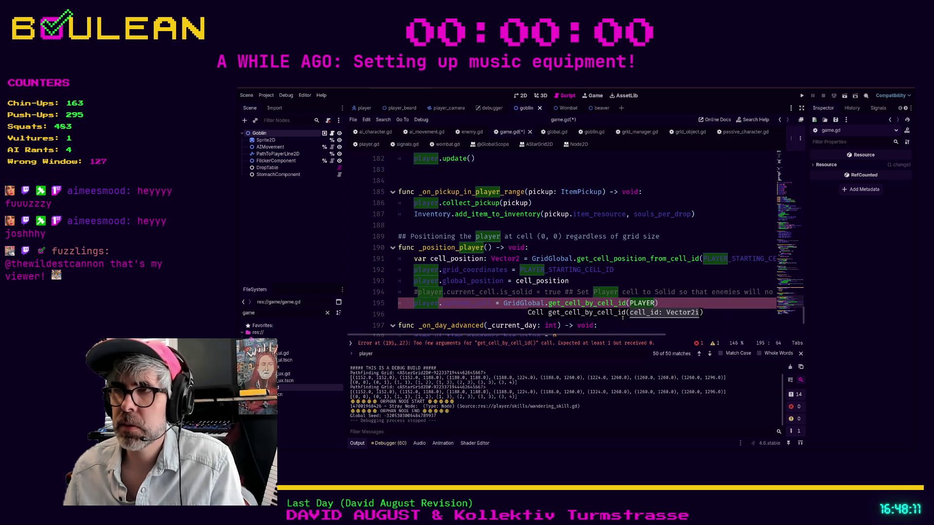
key(Return)
key(End)
Add player.current_cell.is_solid = true on line 196 and save game.gd
key(Return)
text(player.curr)
key(Return)
key(BackSpace)
key(BackSpace)
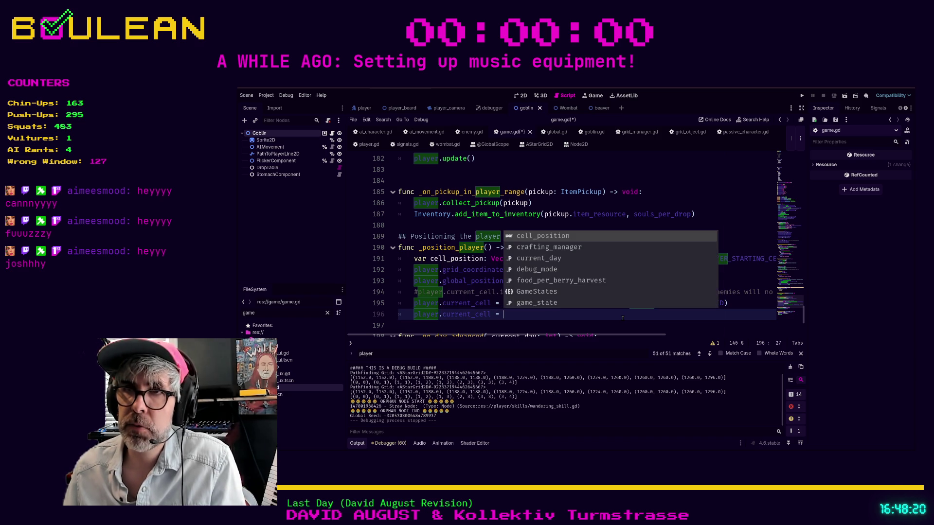
text(.sol)
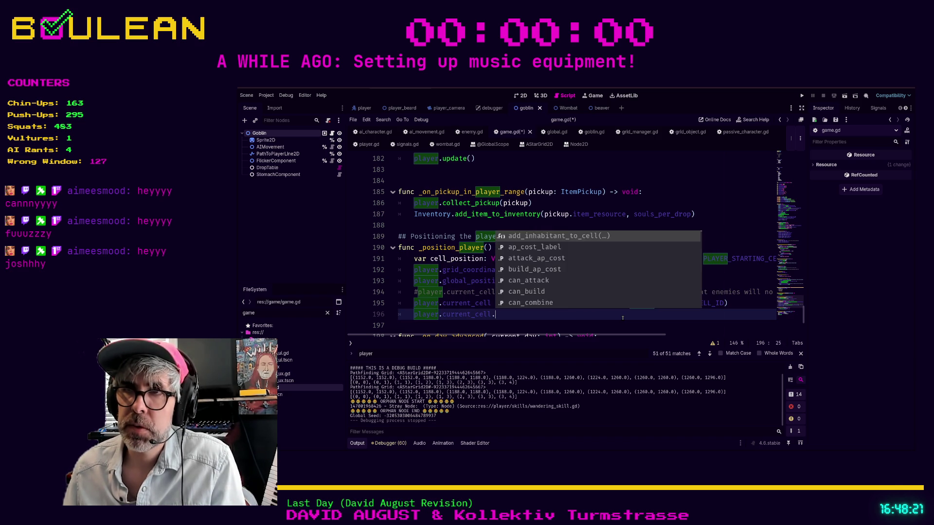
key(Down)
key(Down)
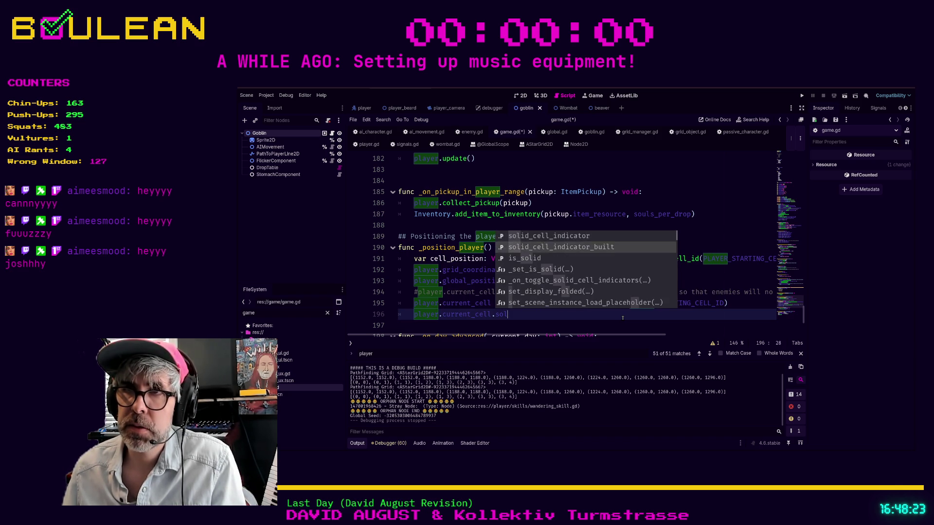
key(Return)
text(= true)
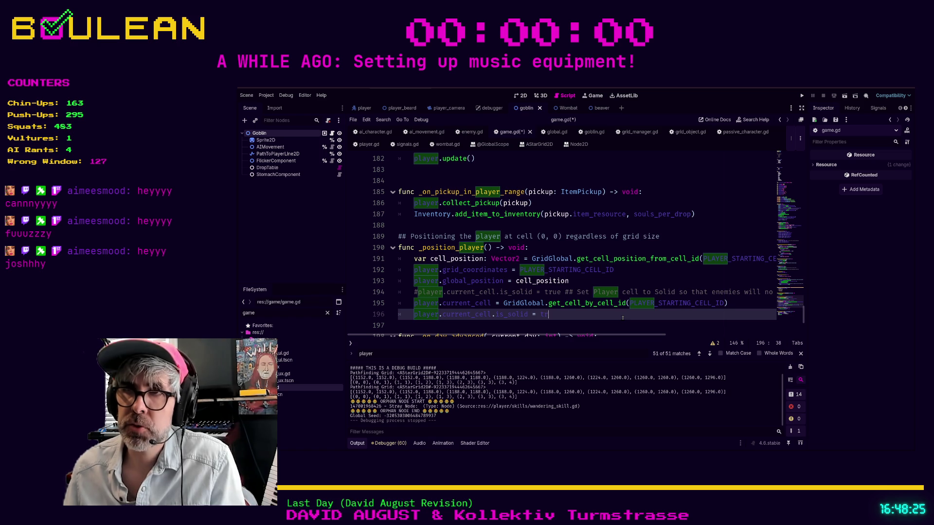
key(ctrl+s)
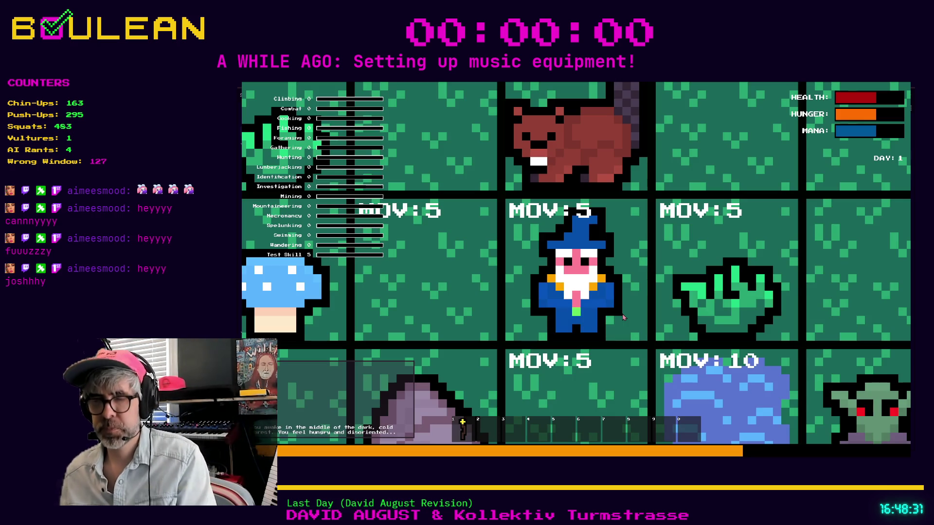
Enable solid-cell marking in the game's F1 debug panel, then close the panel
key(F1)
scroll(644, 307, down, 5)
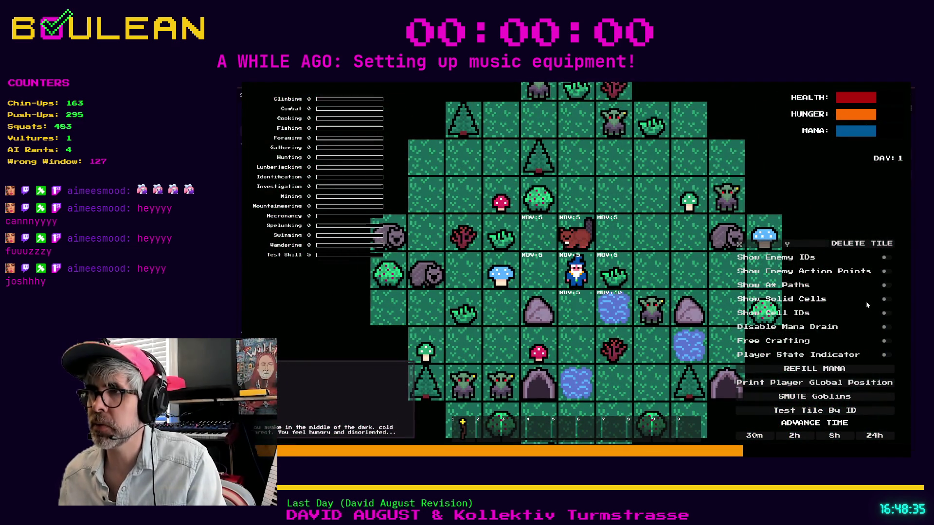
click(884, 300)
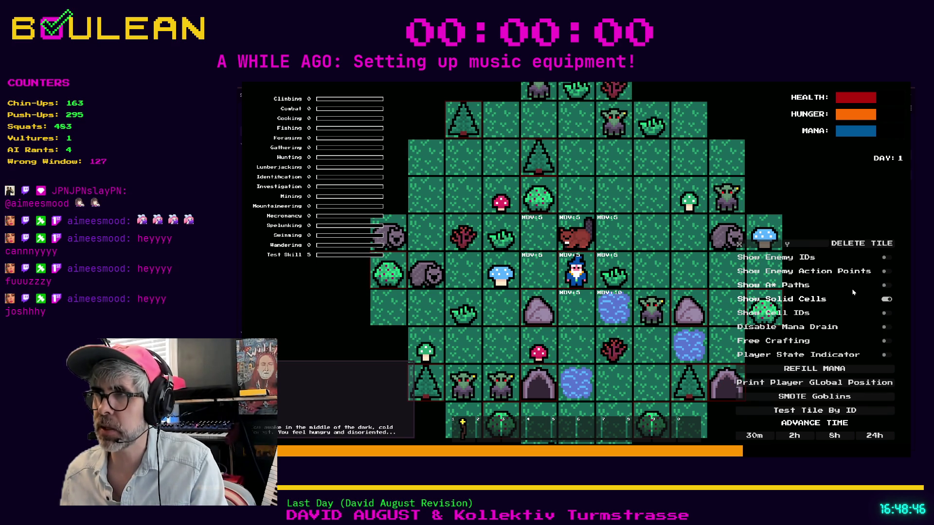
key(grave)
Move the wizard south, north and west, pass two turns, then step east and south
click(586, 306)
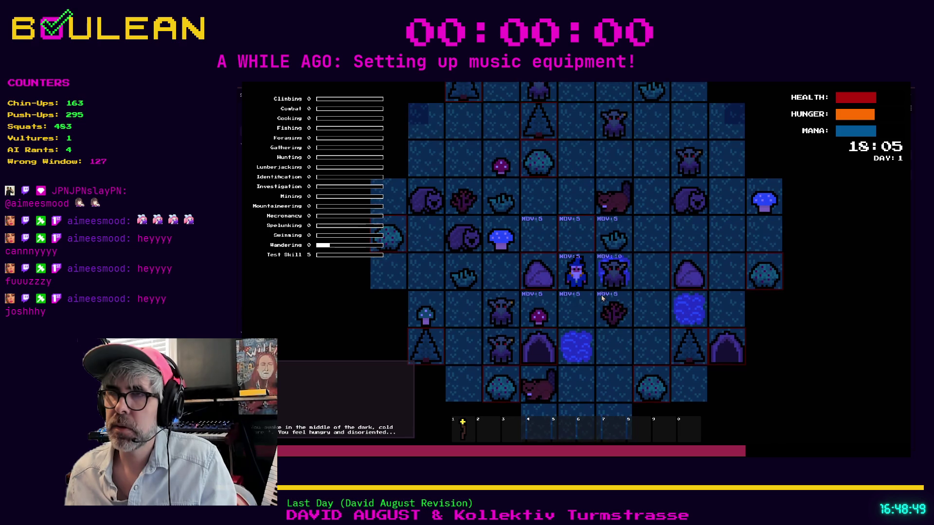
key(Up)
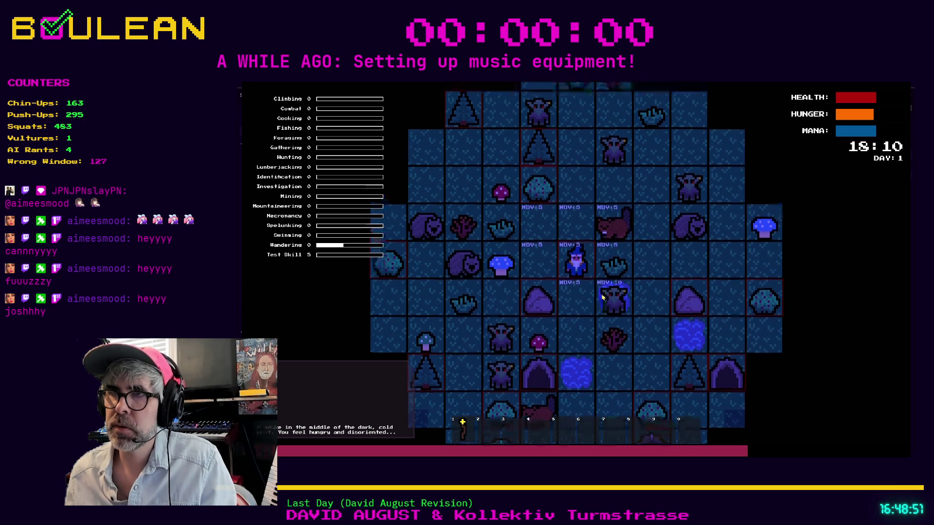
key(Left)
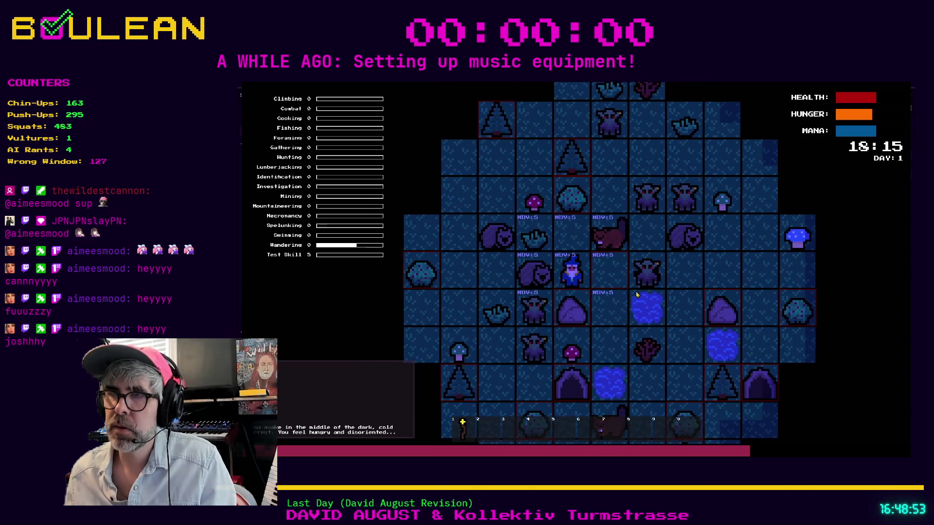
key(Up)
key(Down)
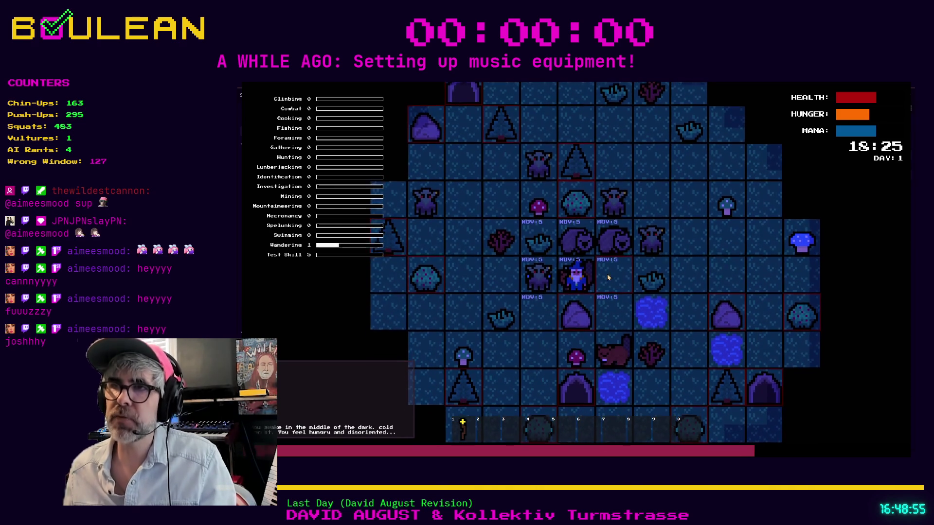
key(Right)
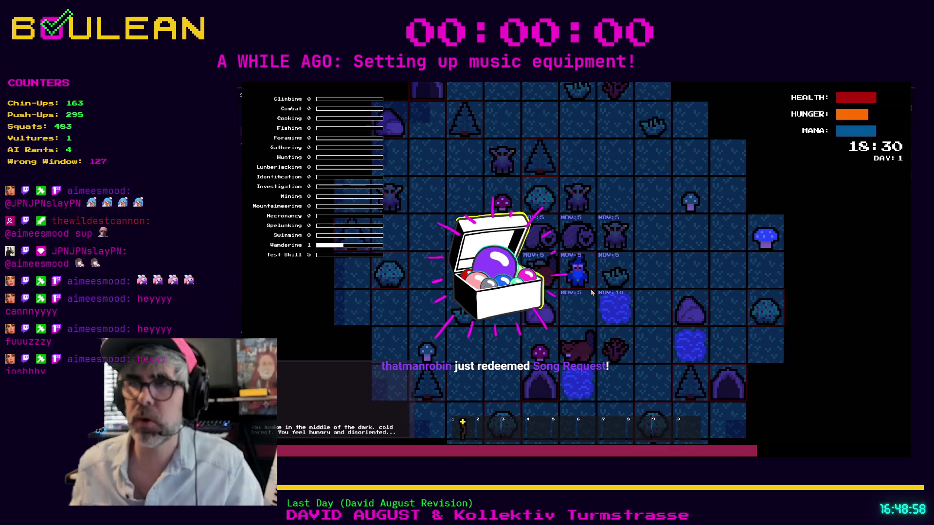
key(Down)
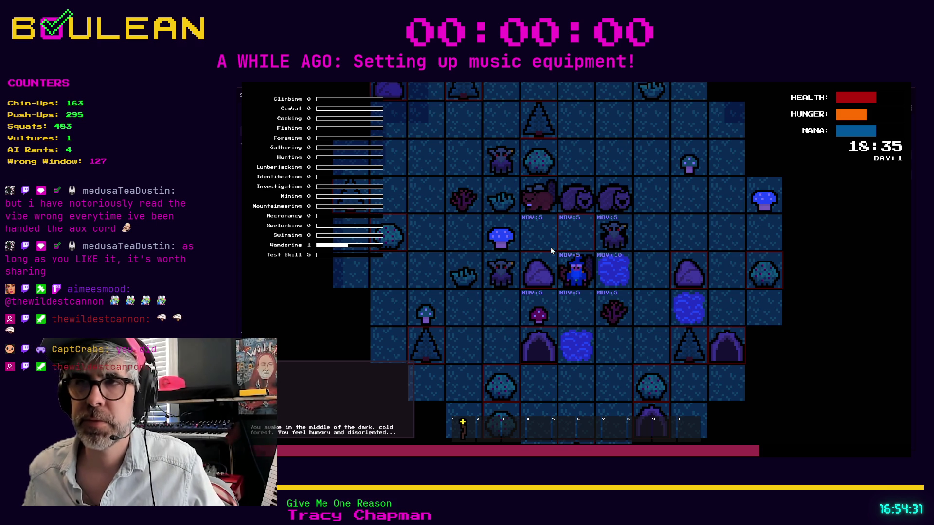
key(Down)
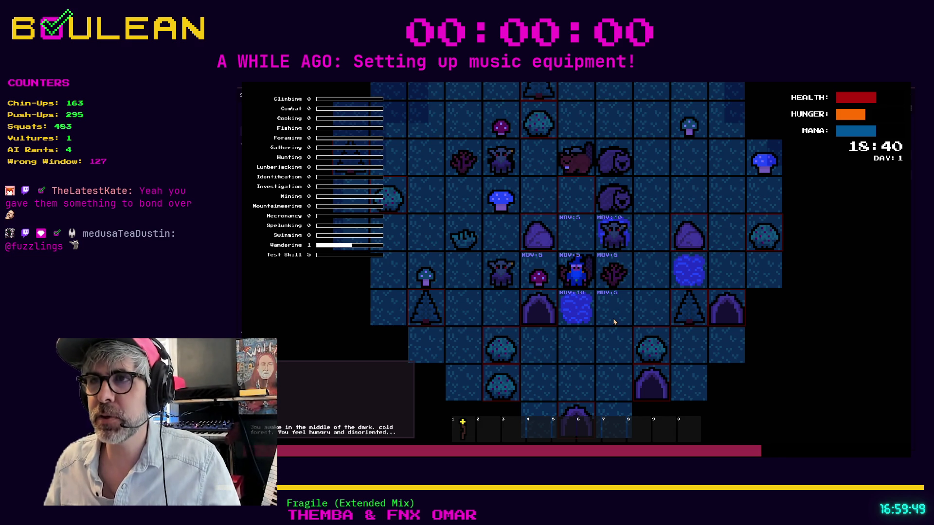
Move the player up one tile, stop the game, and go to the line after _position_player
key(Up)
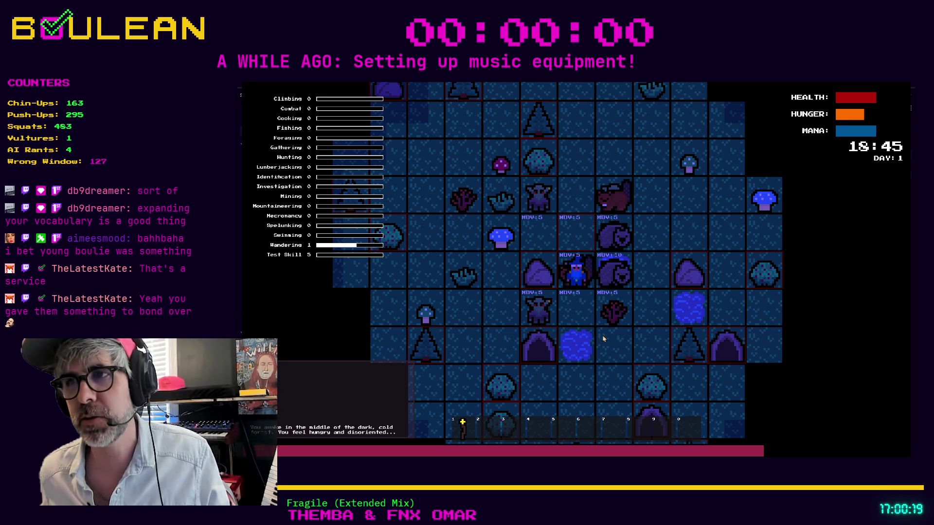
key(F8)
click(579, 325)
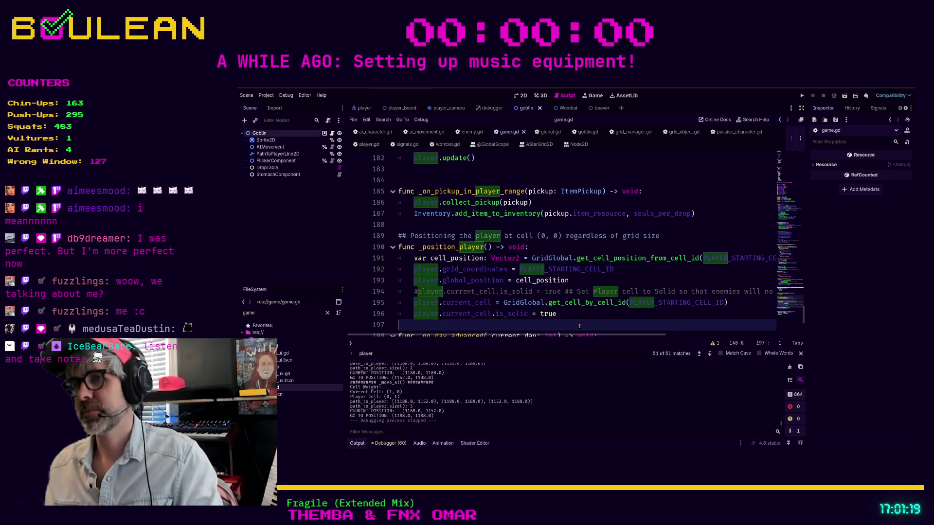
scroll(578, 327, down, 2)
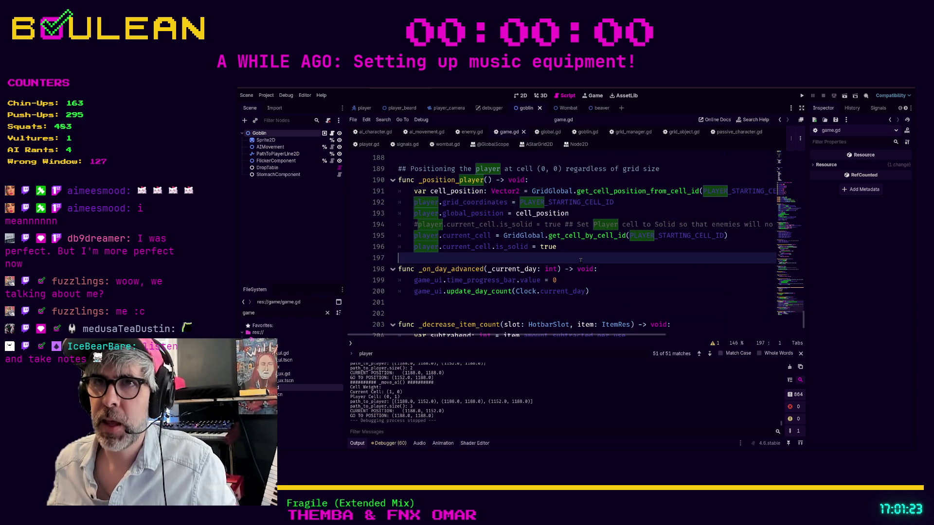
Insert a blank line above func _on_day_advanced and save game.gd
key(Down)
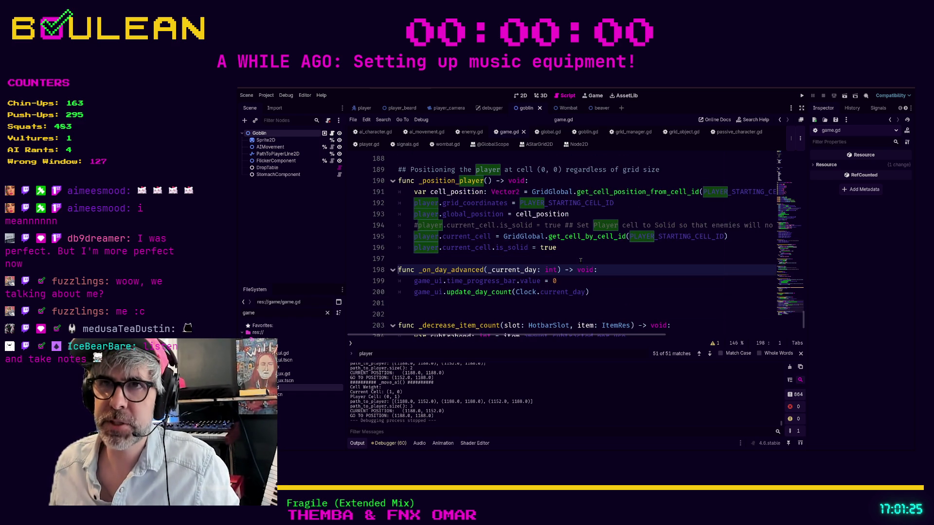
key(Return)
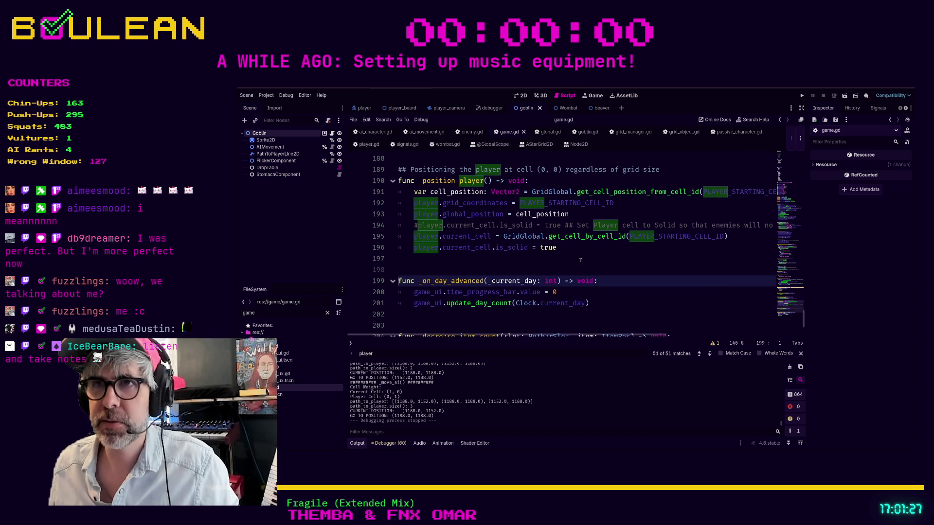
key(Up)
scroll(580, 260, up, 1)
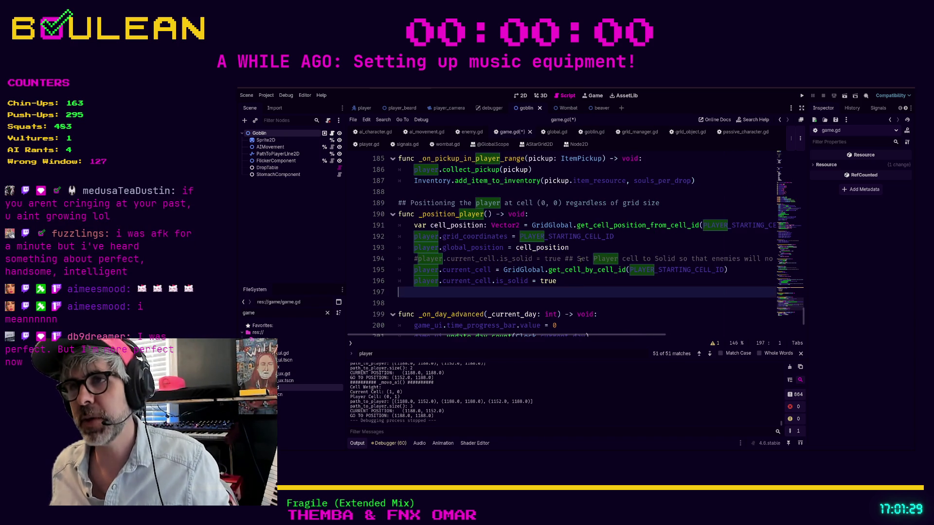
click(577, 281)
key(ctrl+s)
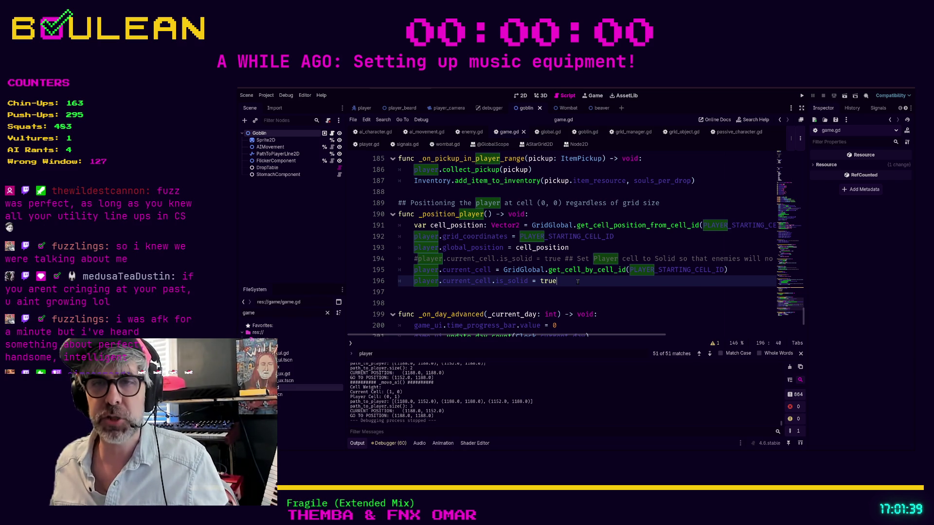
scroll(540, 289, down, 1)
key(Down)
key(Down)
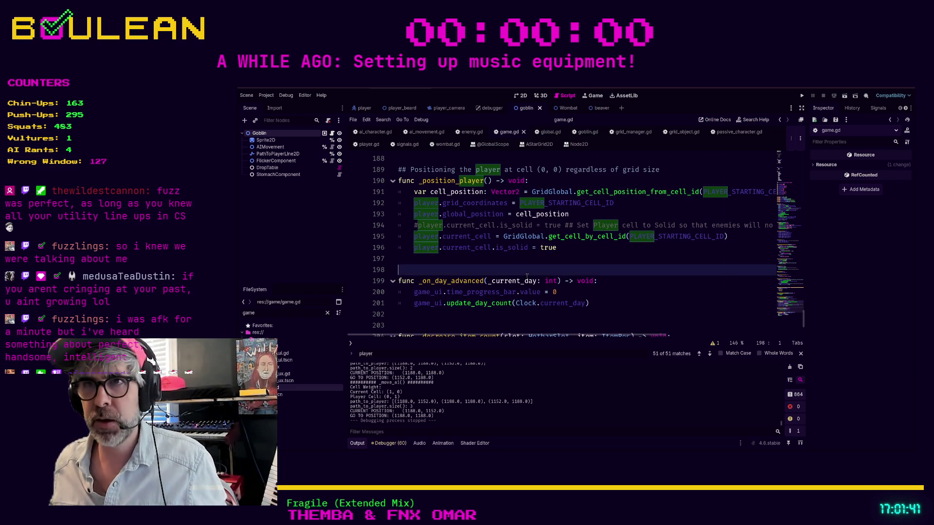
key(Up)
key(Up)
key(Up)
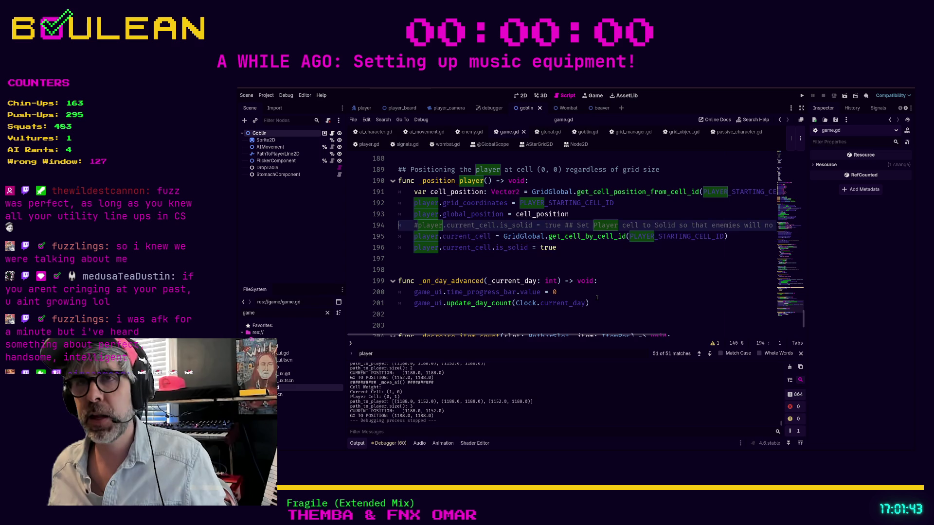
key(Down)
key(Down)
key(Down)
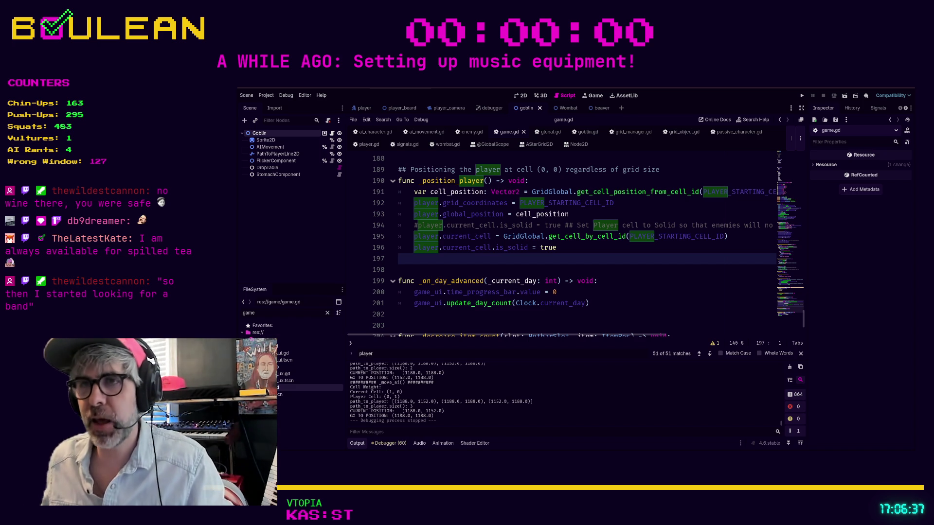
Move the caret to the blank lines 202 and 203 below _on_day_advanced
click(476, 325)
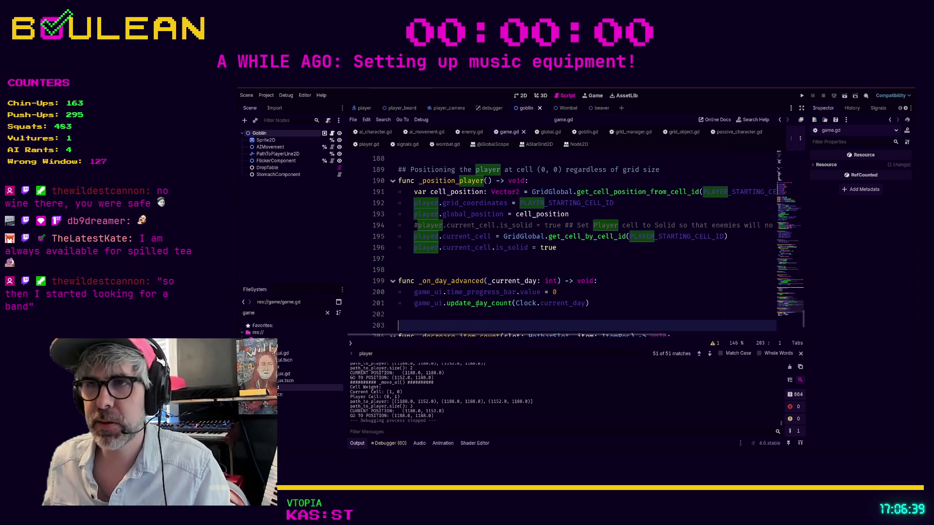
scroll(477, 303, down, 2)
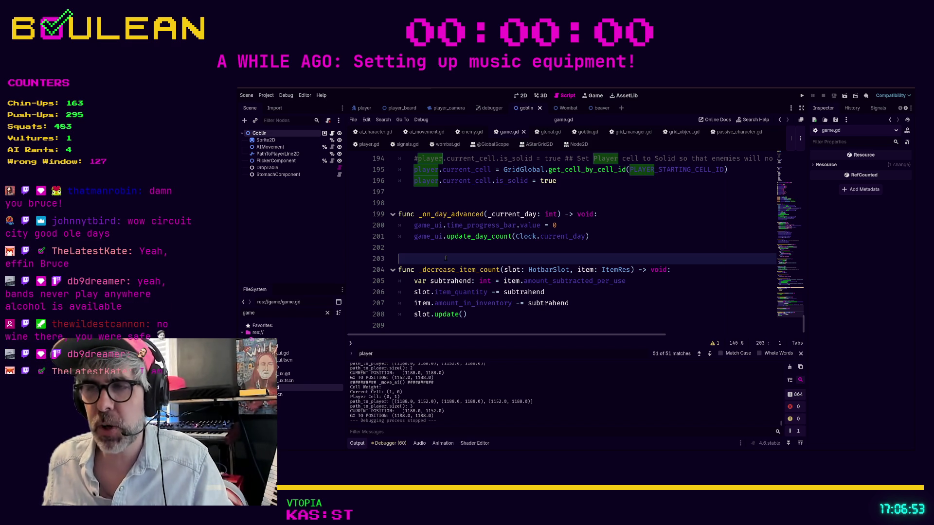
click(402, 248)
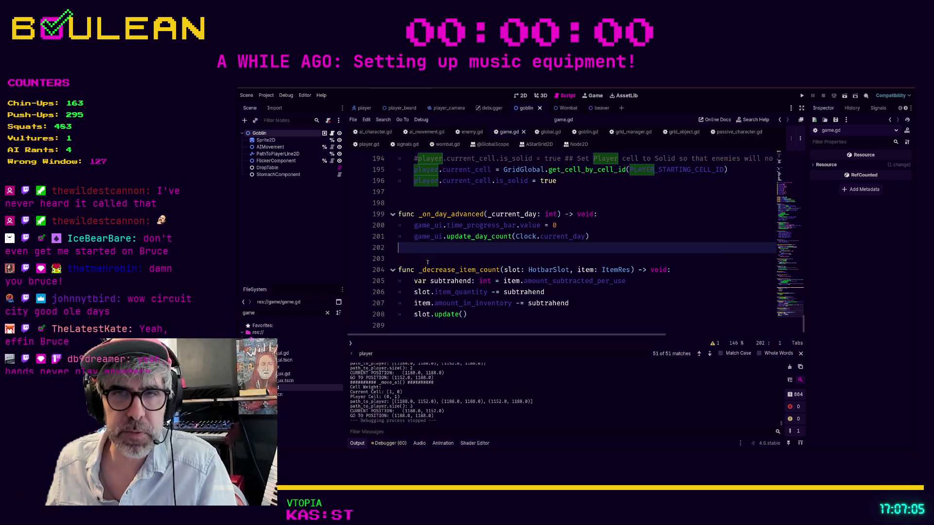
click(424, 262)
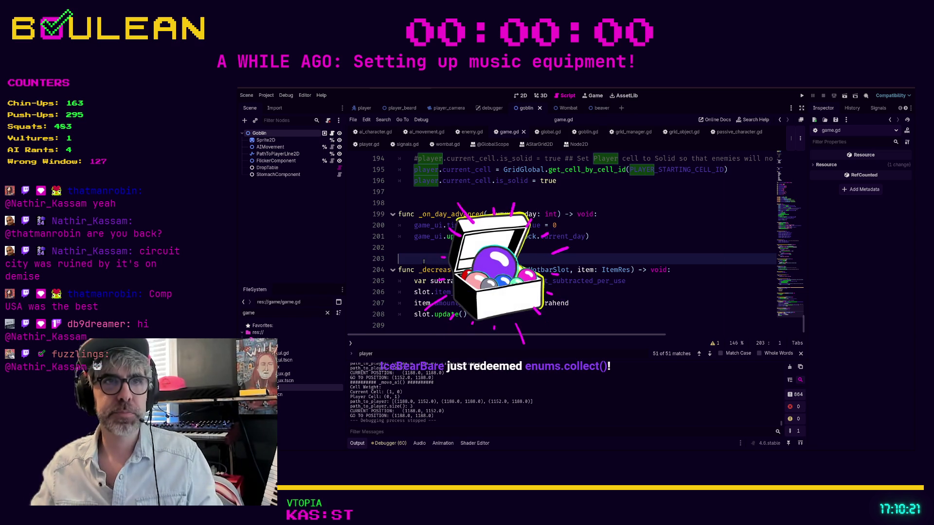
Review lines 190–196 of _position_player, including the is_solid line, then launch the game
key(Up)
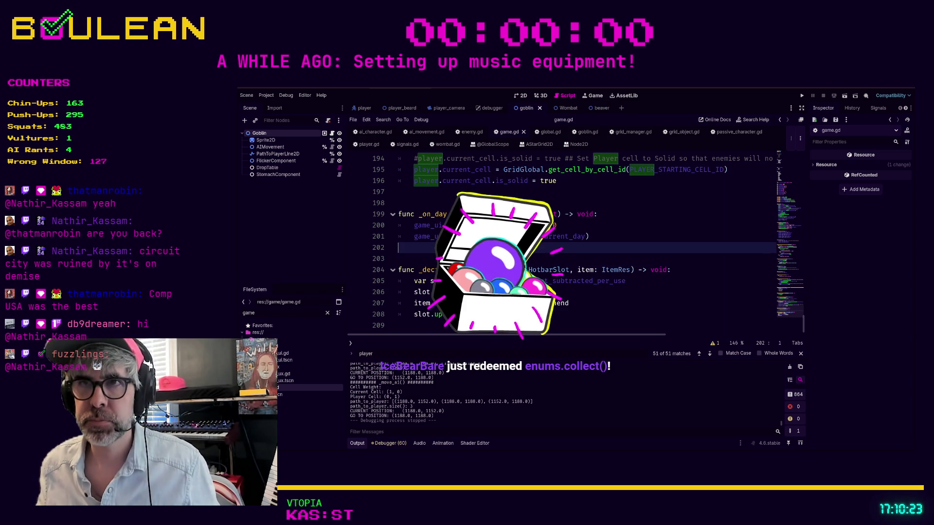
key(Down)
scroll(471, 273, up, 2)
click(471, 281)
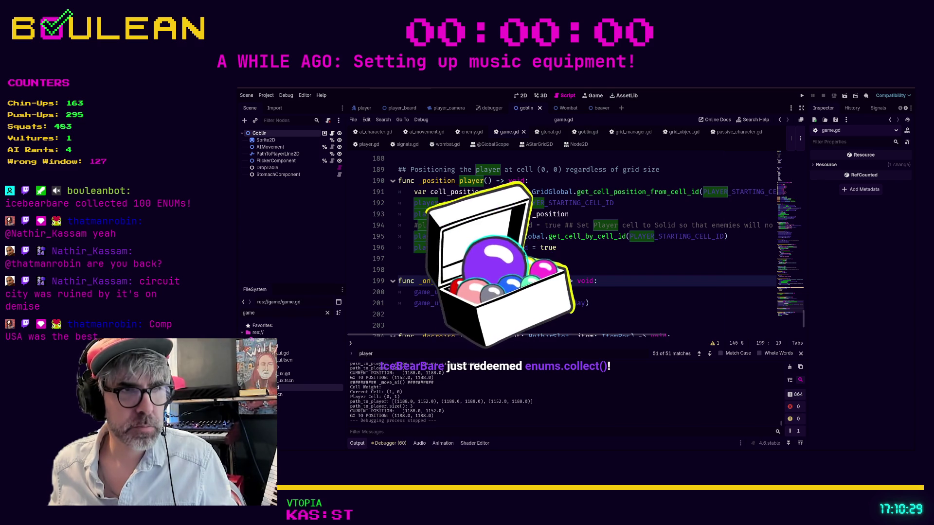
click(447, 315)
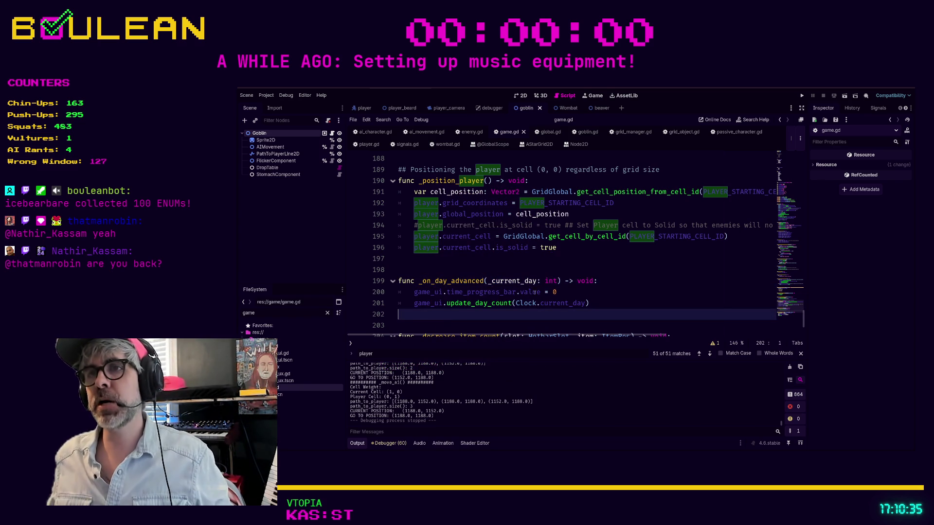
click(564, 248)
scroll(454, 269, up, 1)
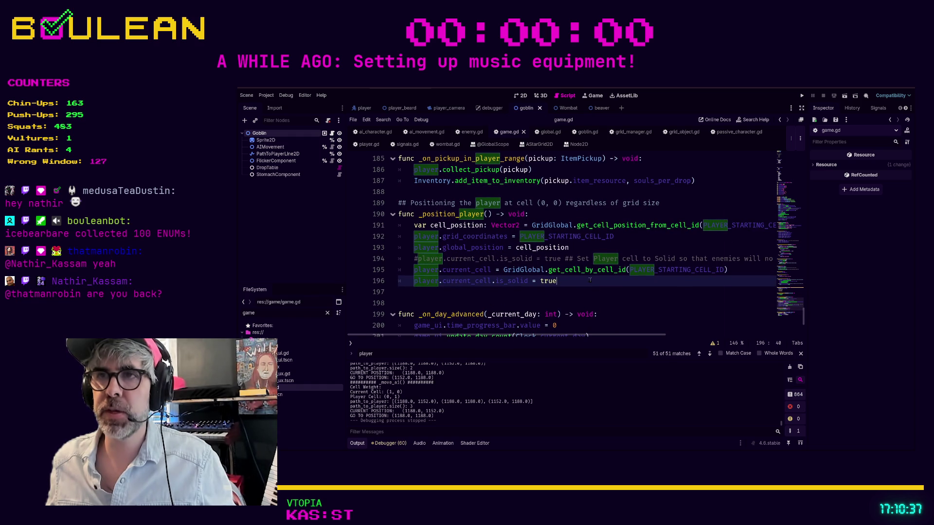
drag(591, 280, 377, 278)
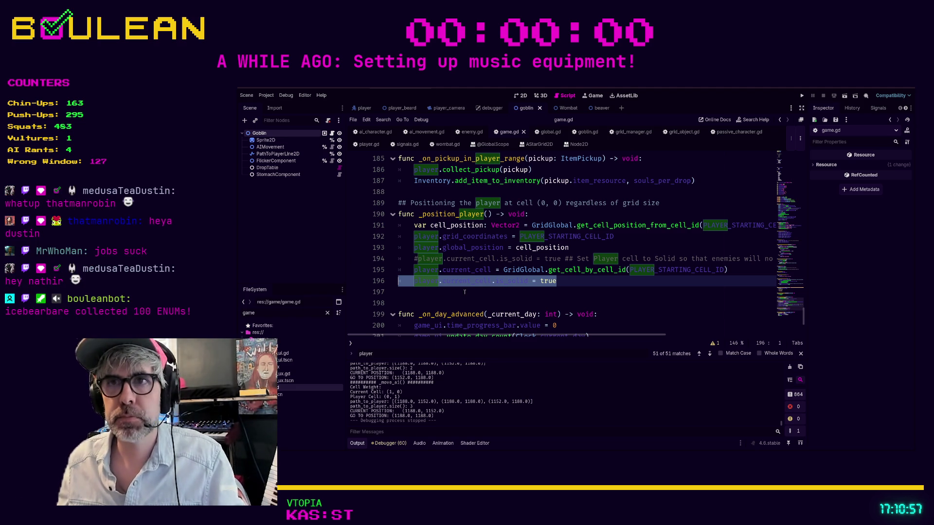
key(Down)
key(Down)
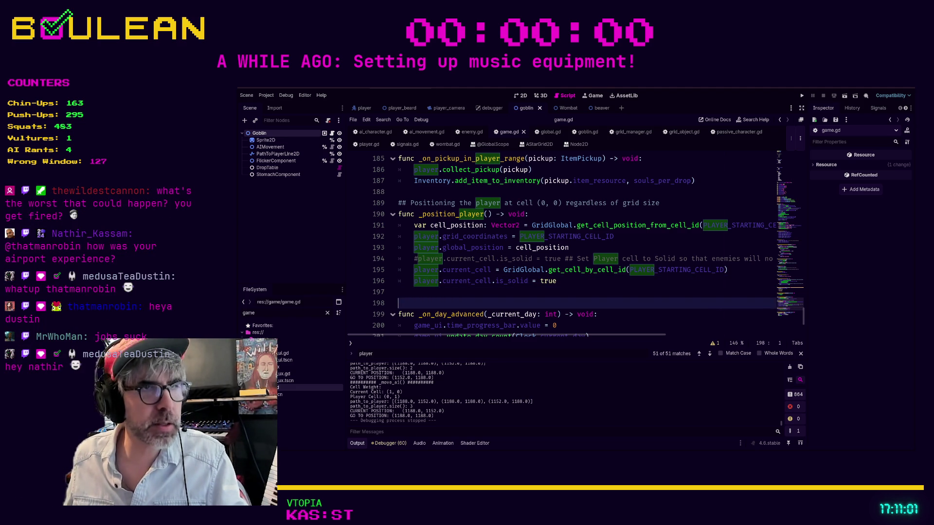
click(483, 294)
key(F5)
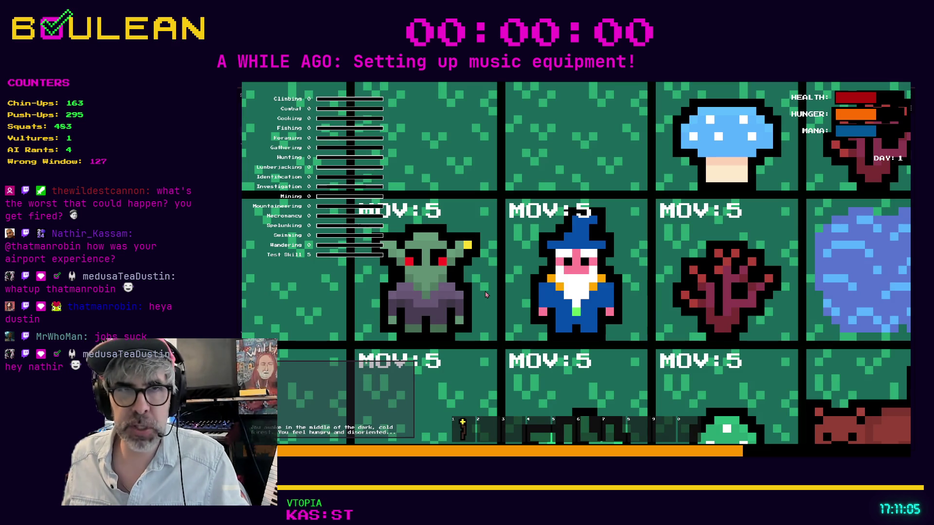
Craft a Campfire from the wizard's crafting menu and place it on the tile above him
click(584, 332)
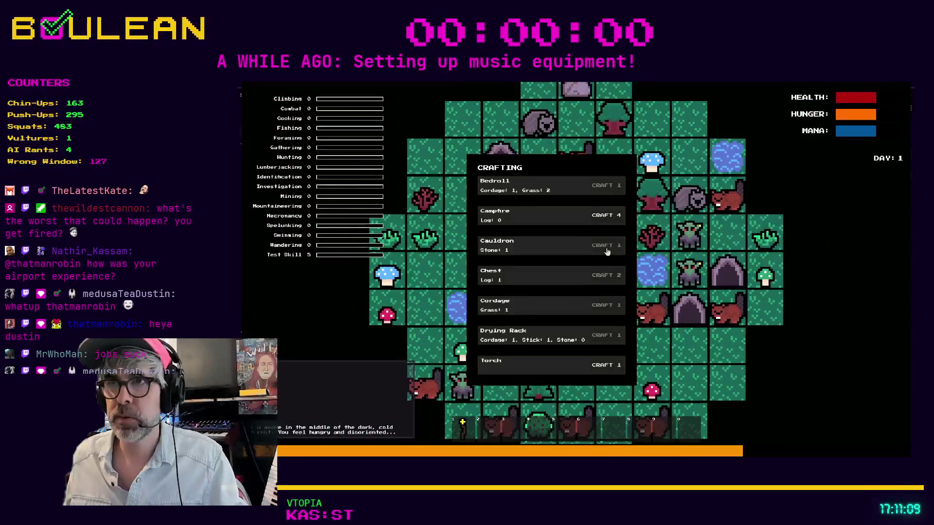
click(604, 217)
click(583, 239)
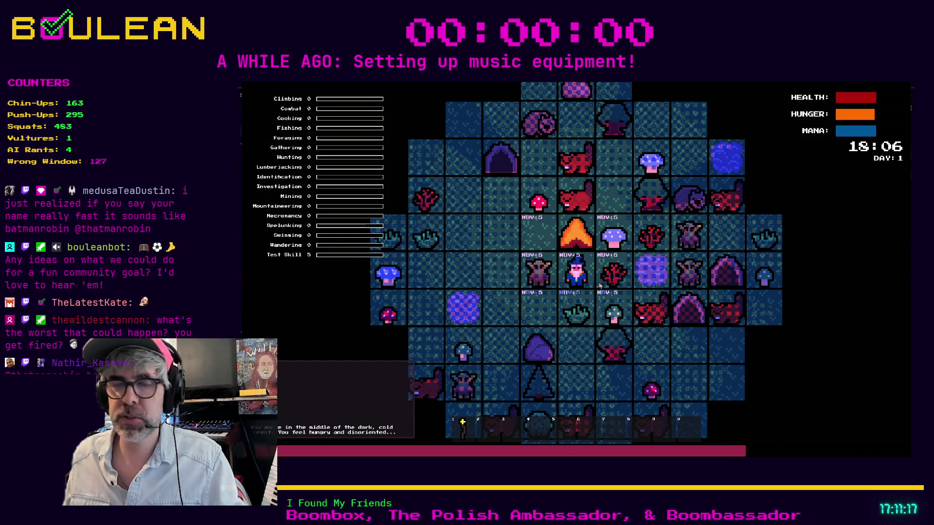
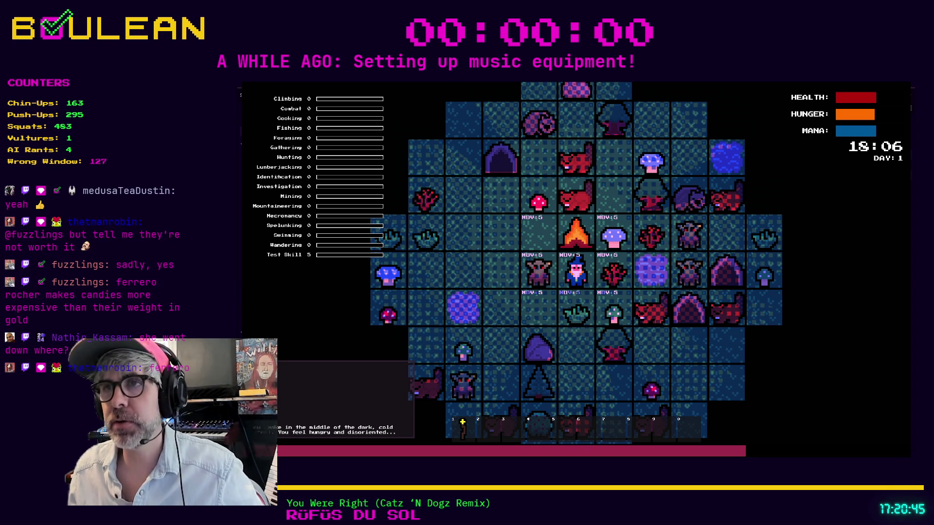
Stop the running wizard game with F8 after scrolling over its view
scroll(576, 273, up, 5)
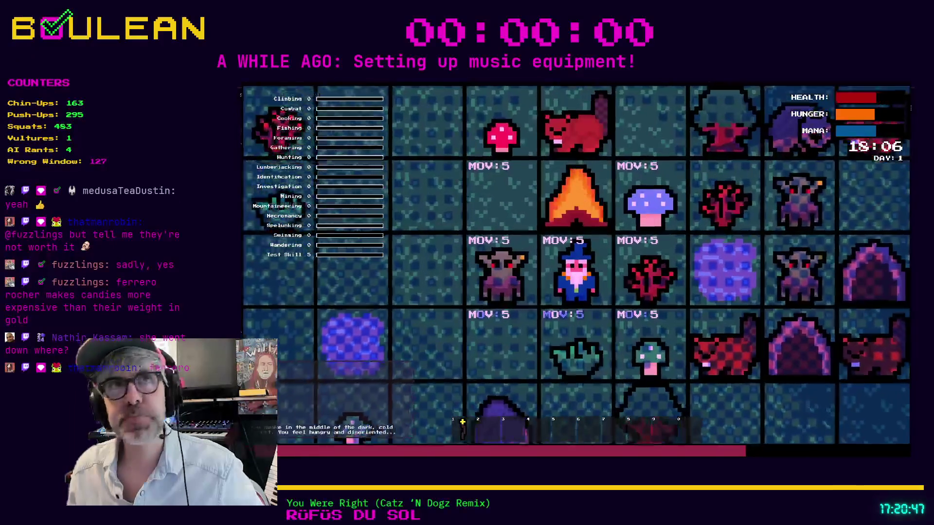
scroll(576, 273, down, 1)
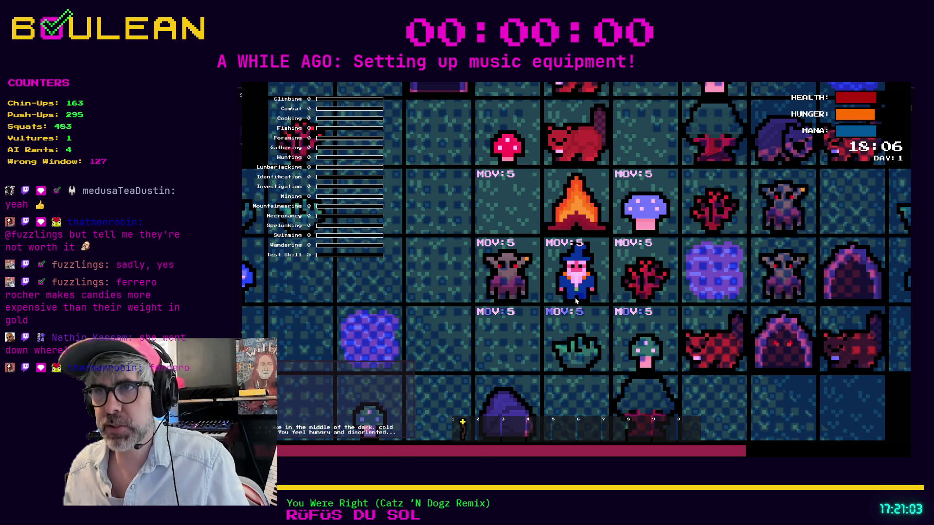
key(F8)
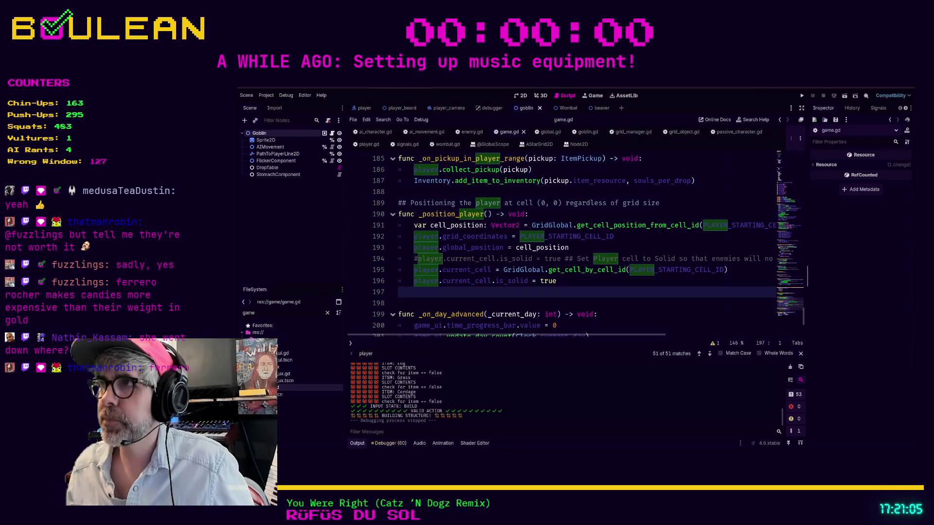
View Brave image results for 'plank ed ed eddy', then minimize Brave and return to Godot
key(alt+Tab)
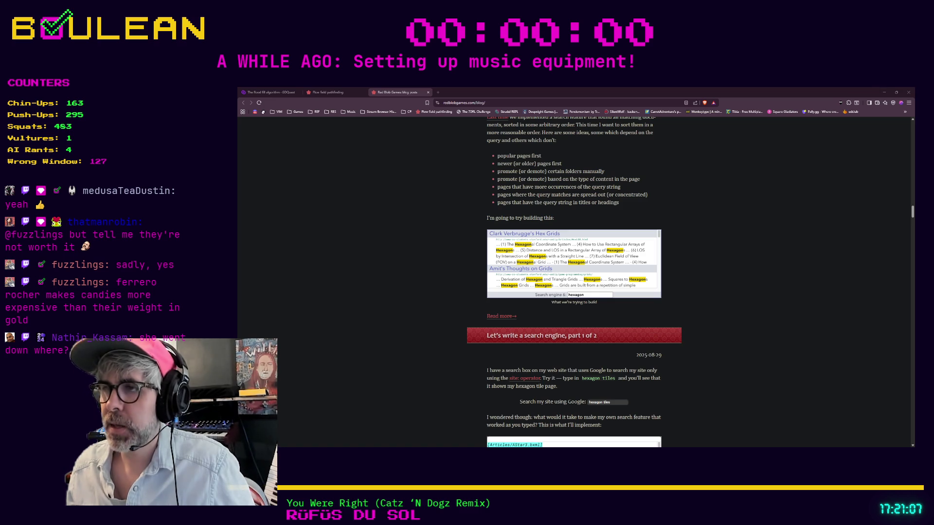
key(ctrl+t)
text(plank ed ed eddy)
key(Return)
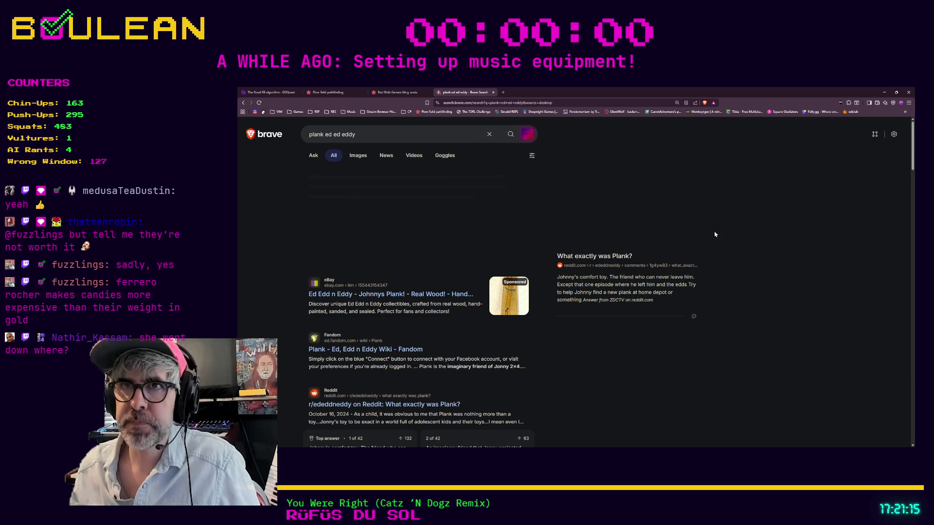
click(361, 157)
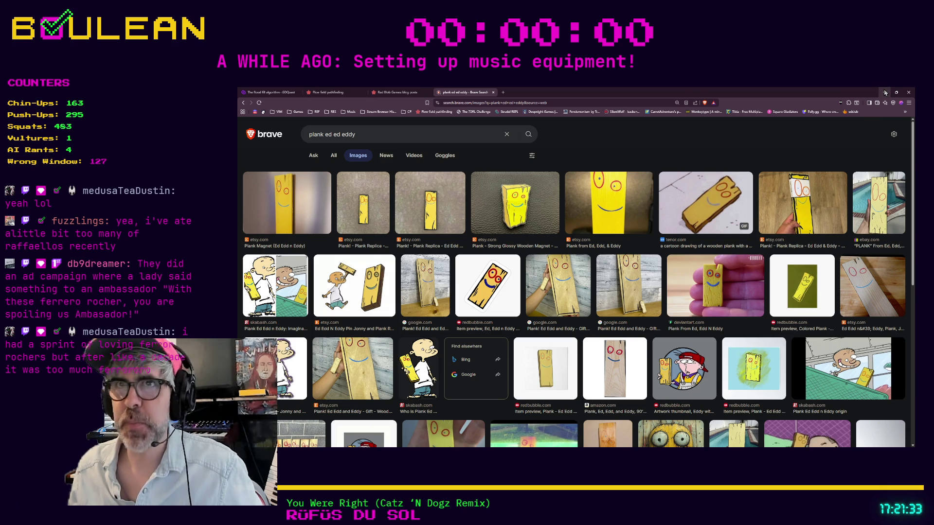
click(885, 93)
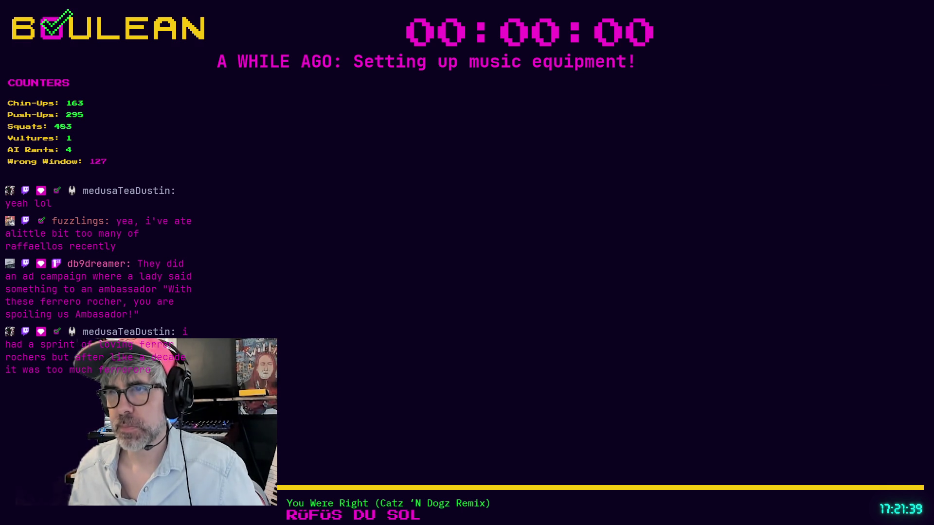
key(alt+Tab)
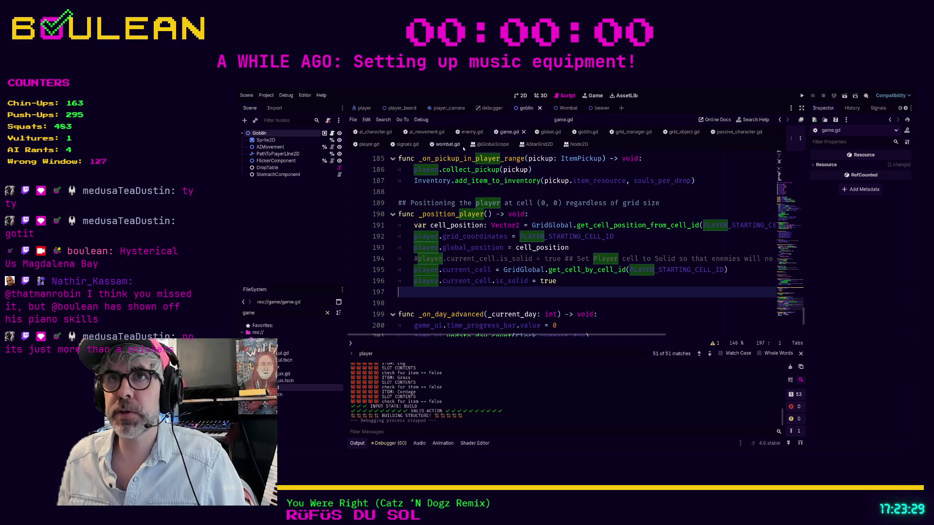
Open the player.gd script in the script editor
click(363, 145)
Start a new function on line 226 at the end of player.gd, drafting the name func _update_parent_
scroll(513, 223, down, 5)
scroll(513, 223, down, 20)
scroll(513, 223, down, 18)
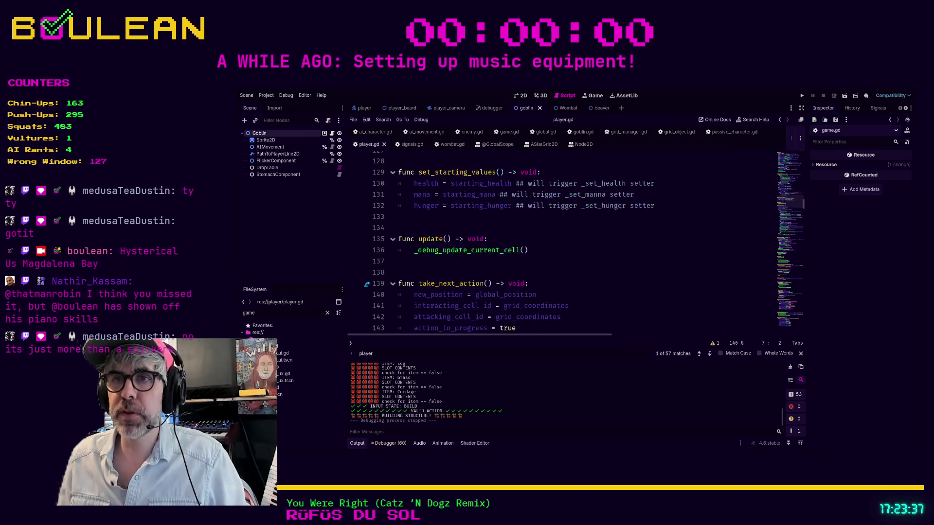
scroll(458, 256, down, 12)
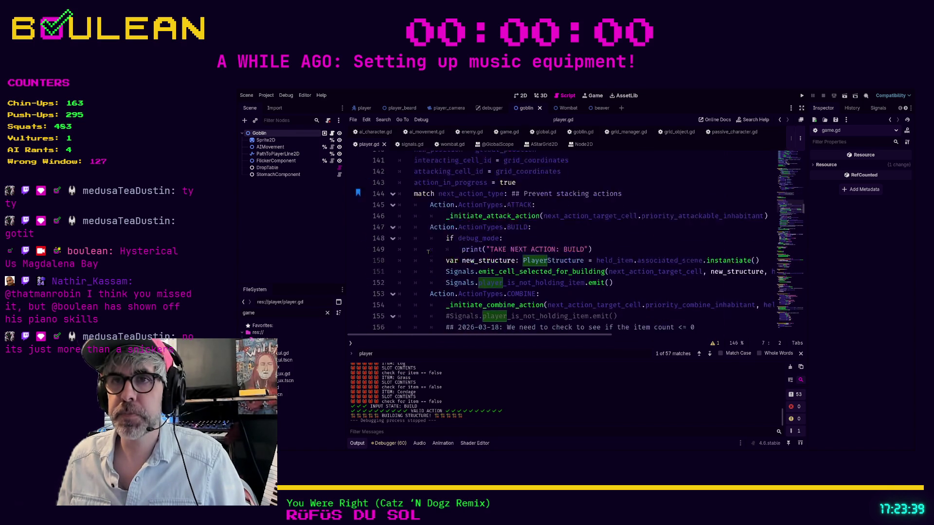
scroll(428, 251, down, 10)
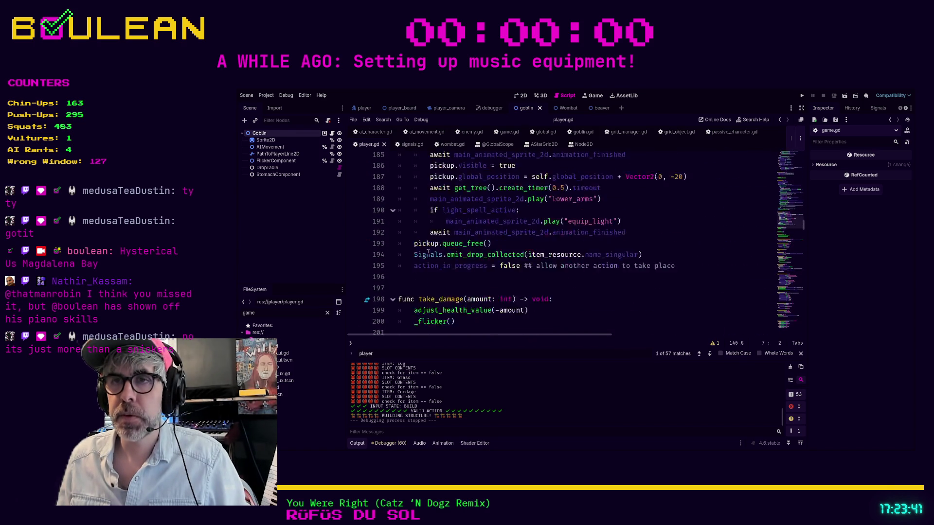
scroll(428, 251, down, 1)
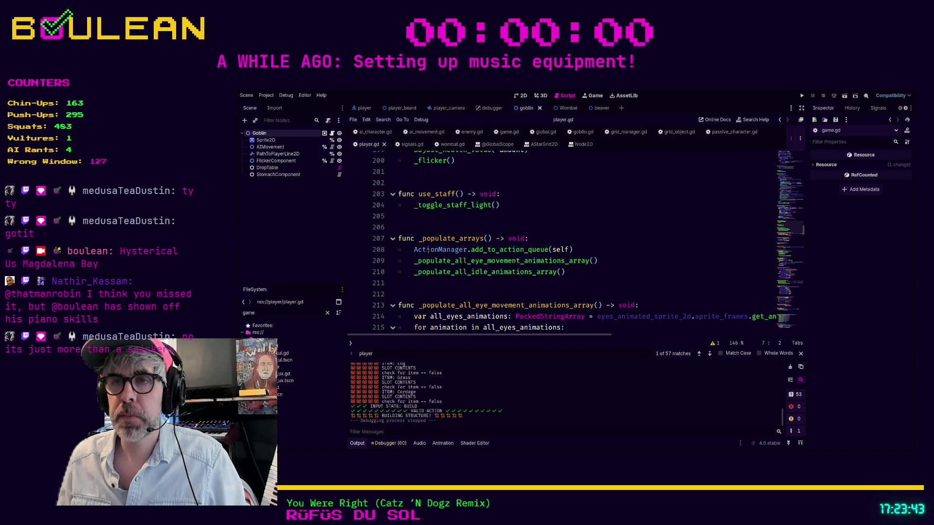
scroll(428, 250, down, 3)
scroll(427, 250, down, 4)
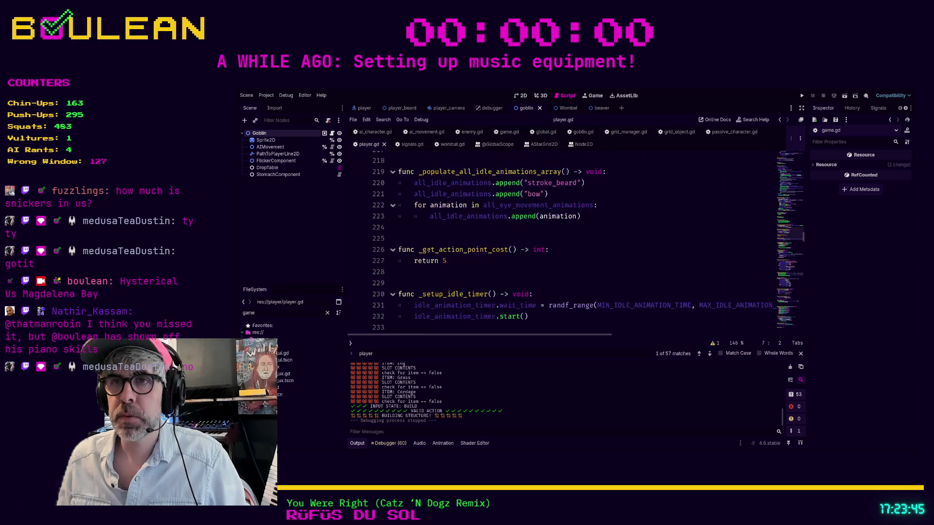
click(427, 241)
scroll(430, 246, up, 1)
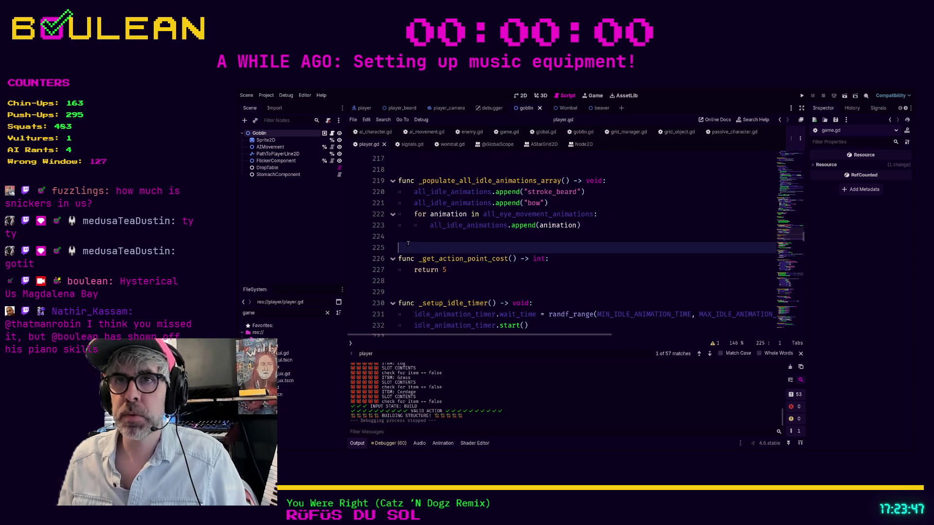
key(Return)
key(Return)
key(Return)
click(442, 258)
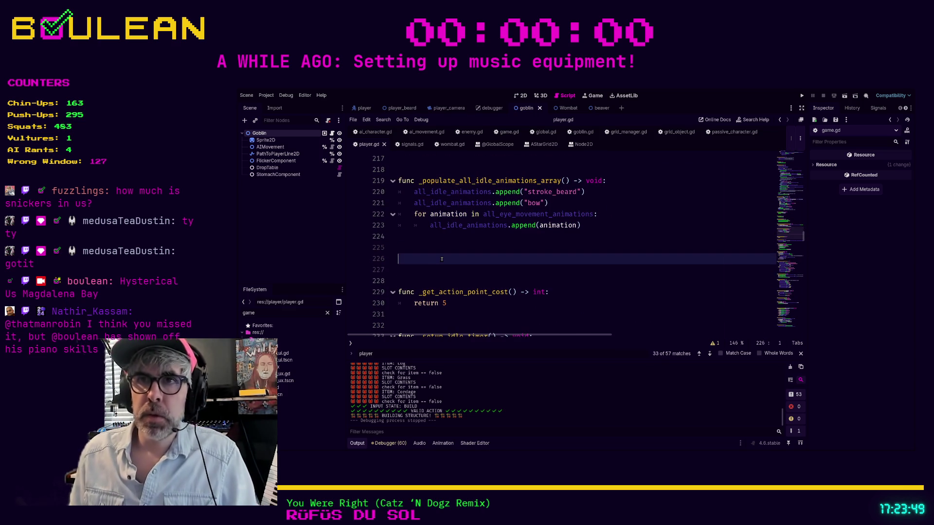
text(func _upd)
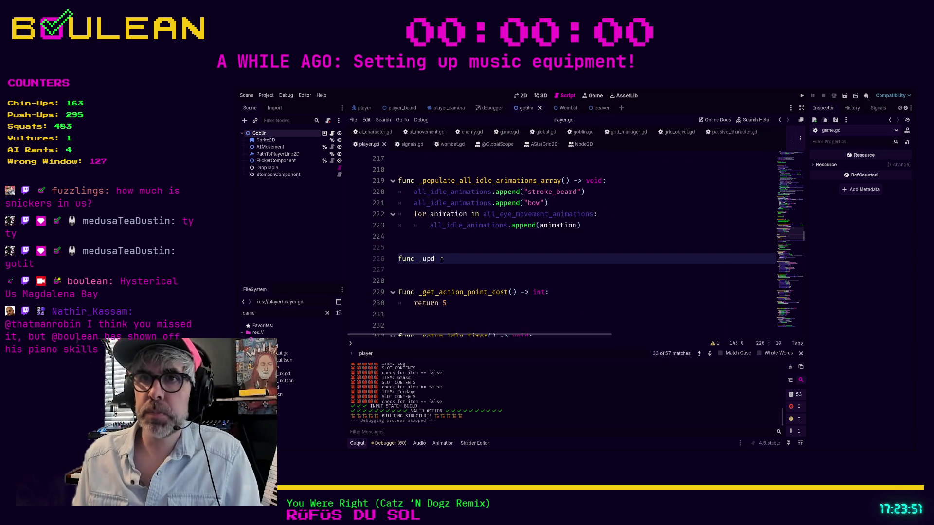
text(ate_)
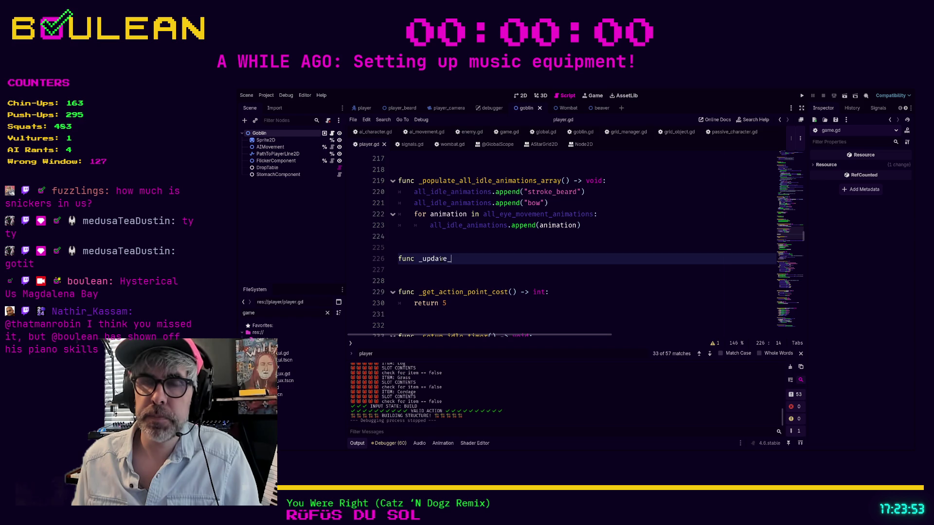
text(containing_cell)
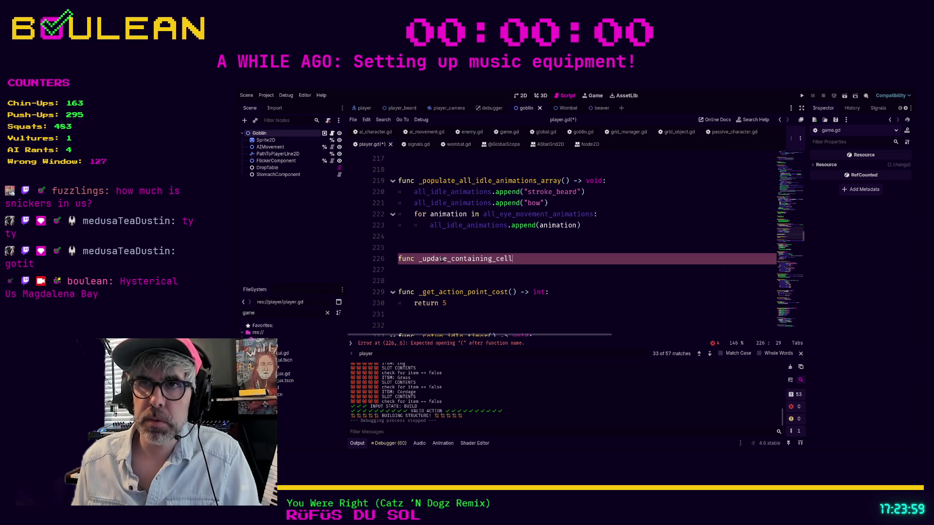
key(BackSpace)
key(BackSpace)
key(BackSpace)
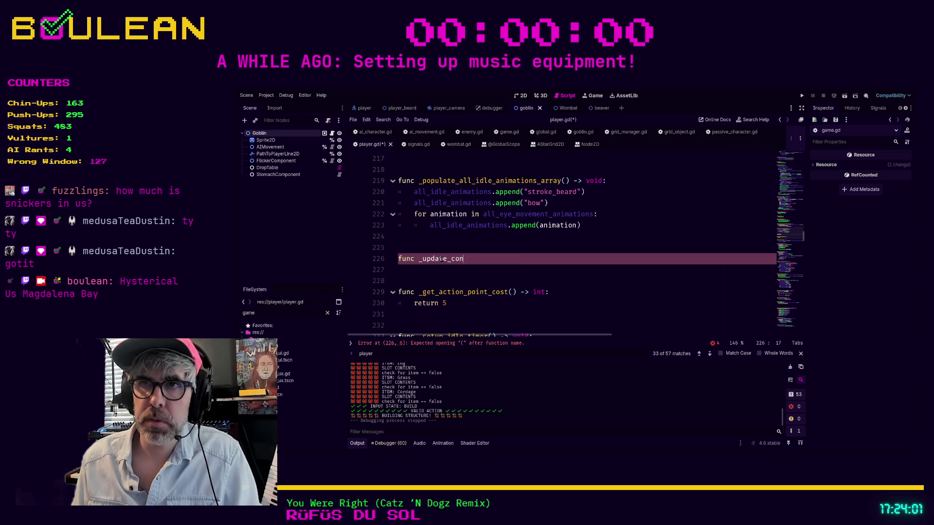
text(parent_cell)
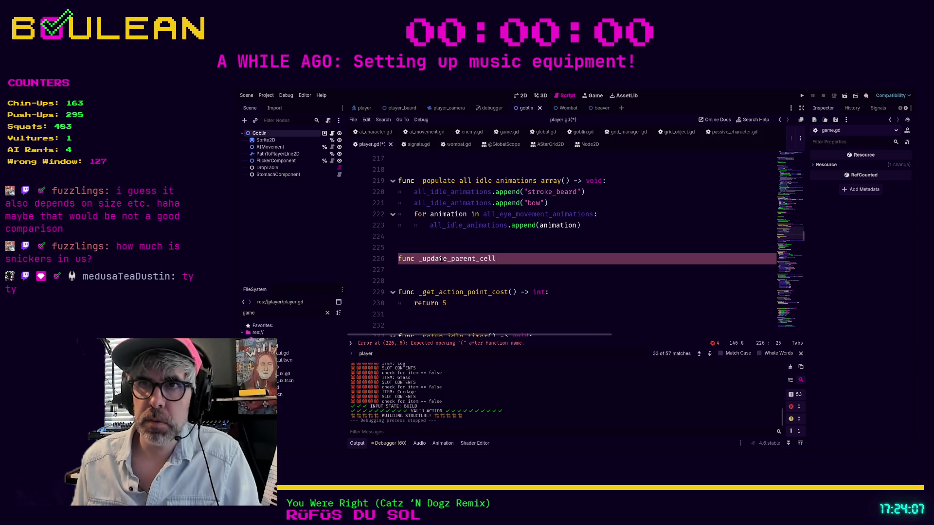
key(BackSpace)
key(BackSpace)
key(BackSpace)
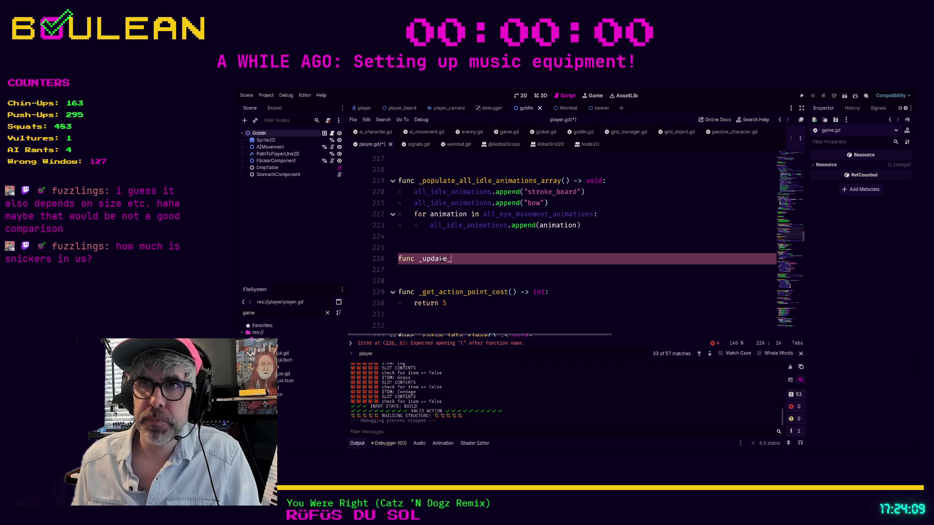
text(parent_)
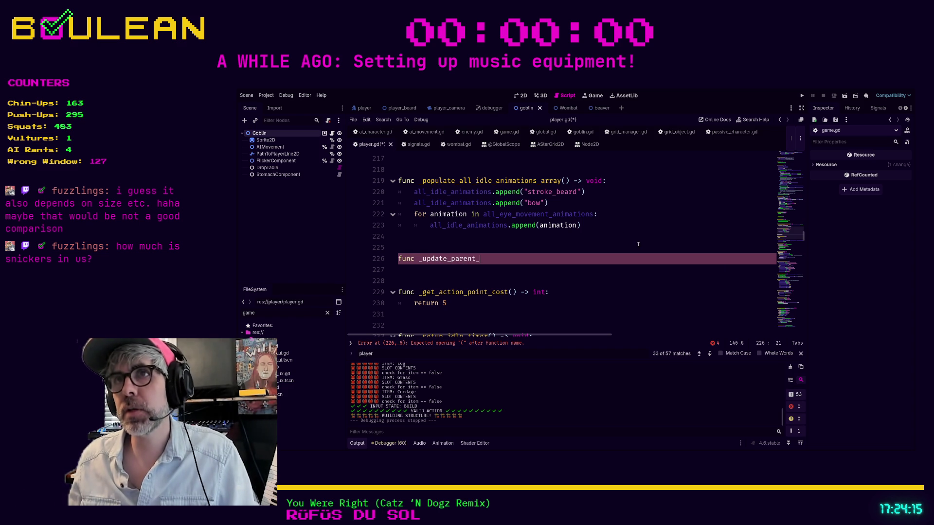
Search player.gd for 'cell' to review the existing cell references
scroll(500, 192, up, 1)
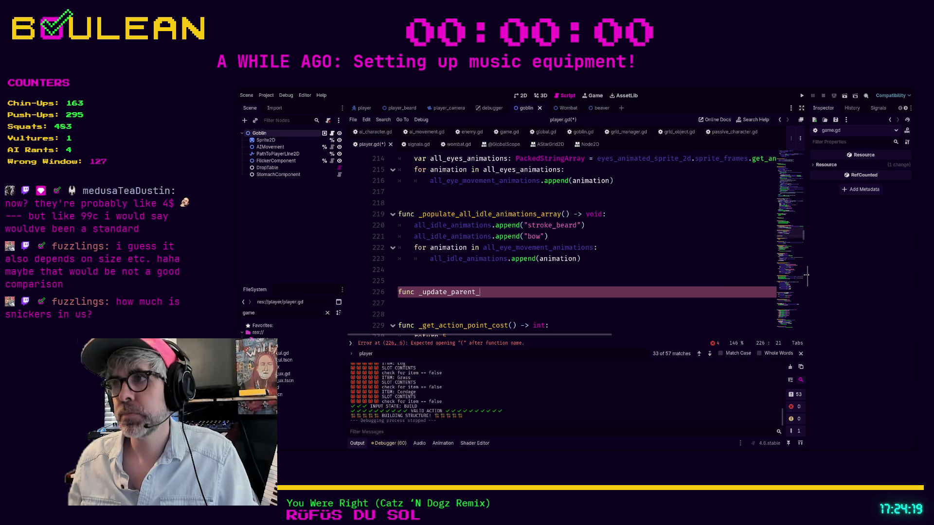
drag(807, 275, 805, 275)
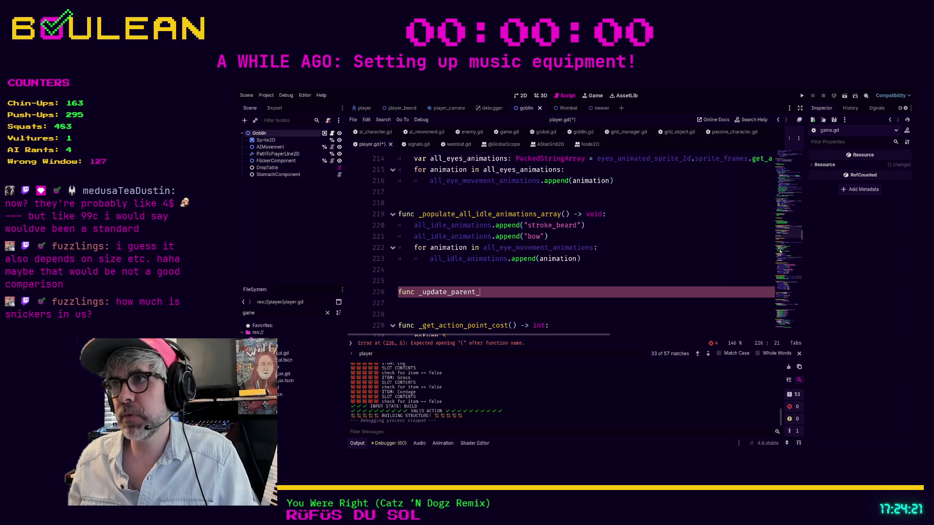
scroll(800, 247, up, 3)
scroll(800, 247, up, 5)
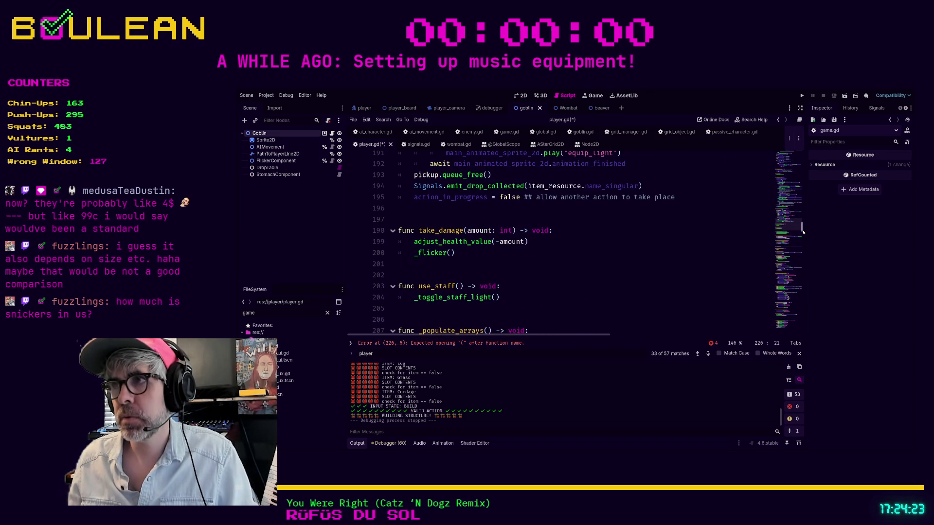
scroll(803, 231, up, 20)
click(596, 216)
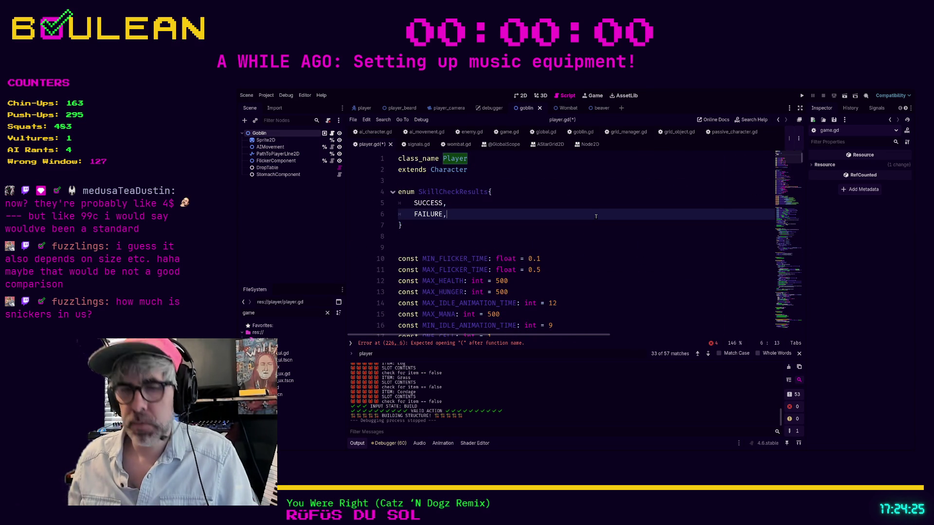
key(ctrl+f)
text(cell)
key(Return)
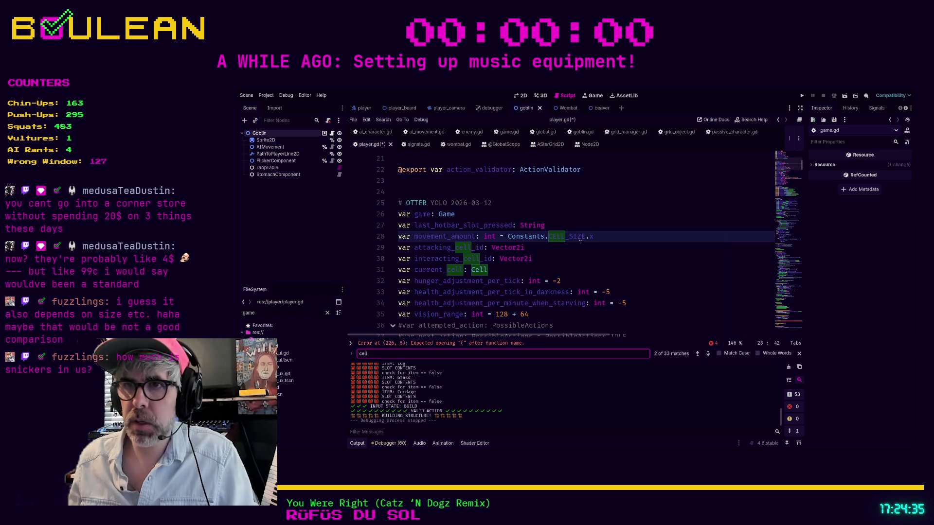
Rename the broken line-226 function to _update_current_cell() -> void with a pass body
click(483, 344)
click(491, 257)
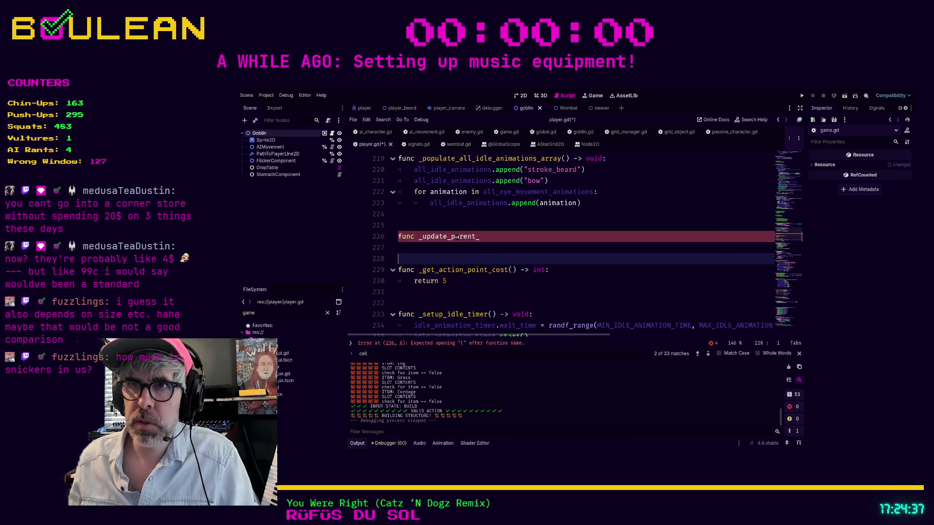
drag(456, 236, 519, 237)
key(BackSpace)
key(BackSpace)
text(c)
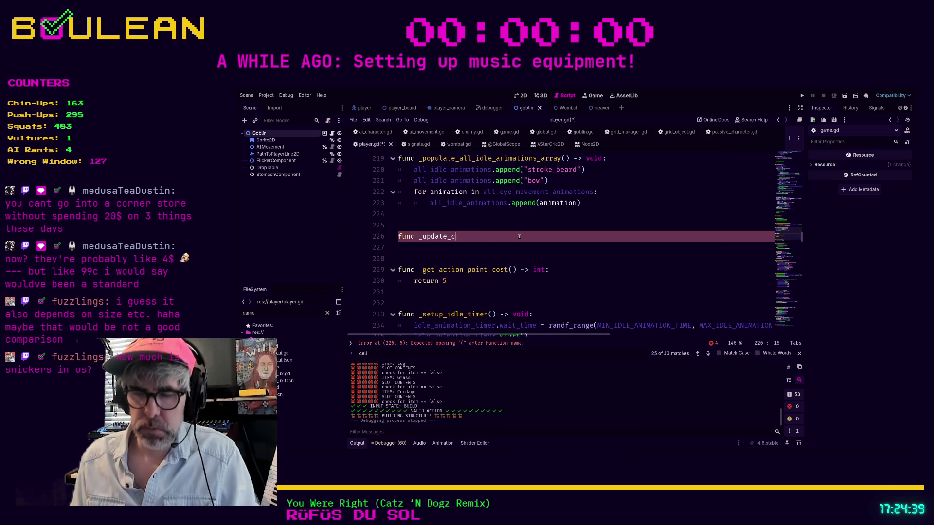
text(urrent_cell() -> void:)
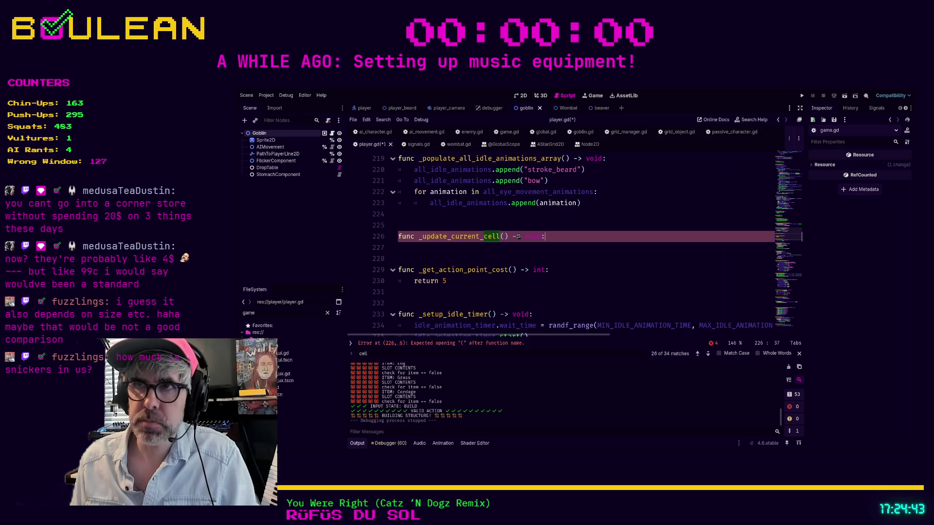
key(Return)
text(pass)
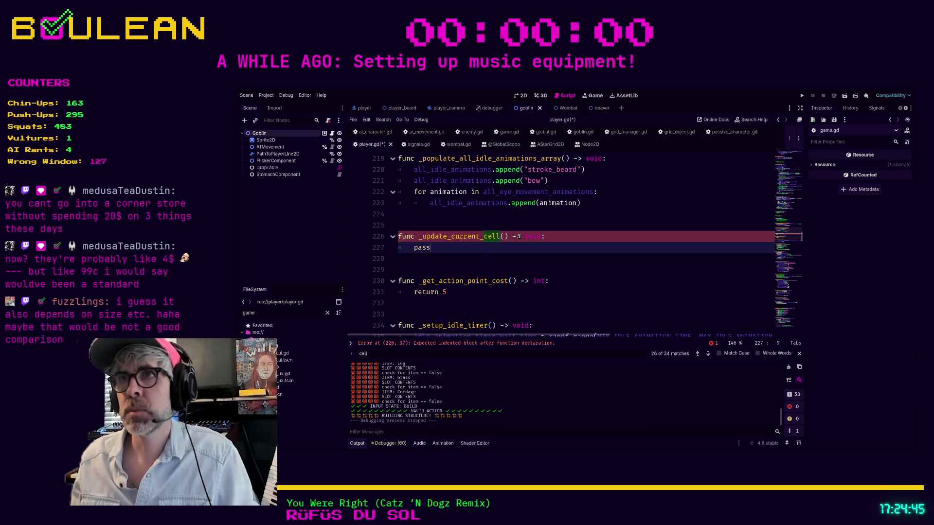
click(508, 132)
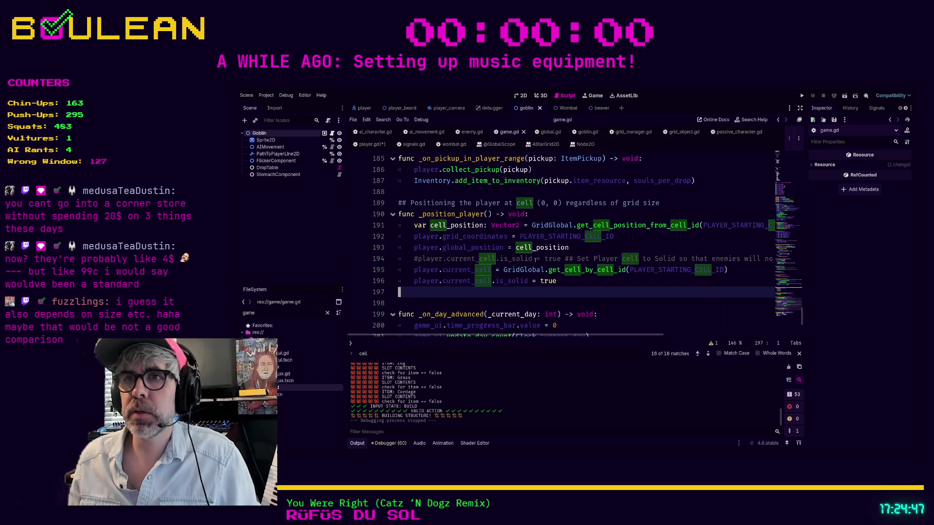
Comment out game.gd's two current-cell lines and paste them into _update_current_cell without the player. prefix
mouse_move(582, 283)
mouse_down()
mouse_move(392, 281)
mouse_move(383, 271)
mouse_up()
key(ctrl+c)
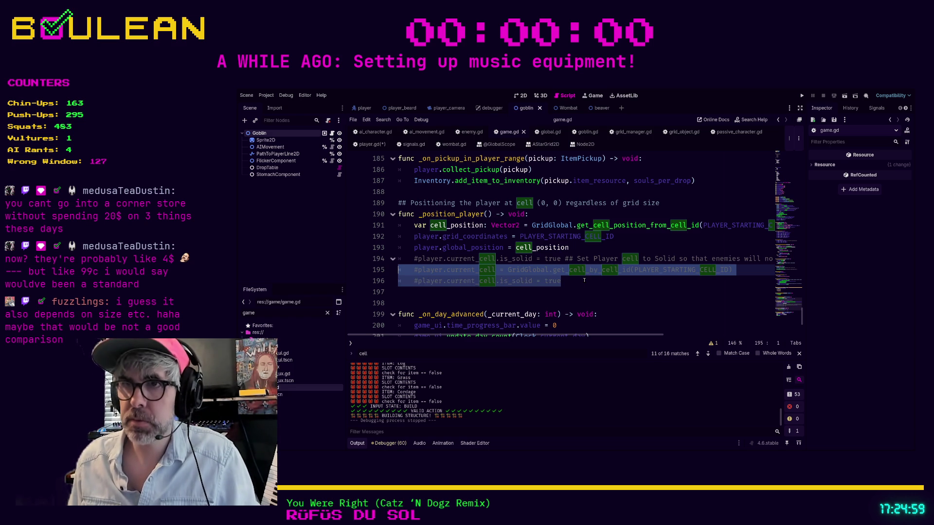
key(ctrl+k)
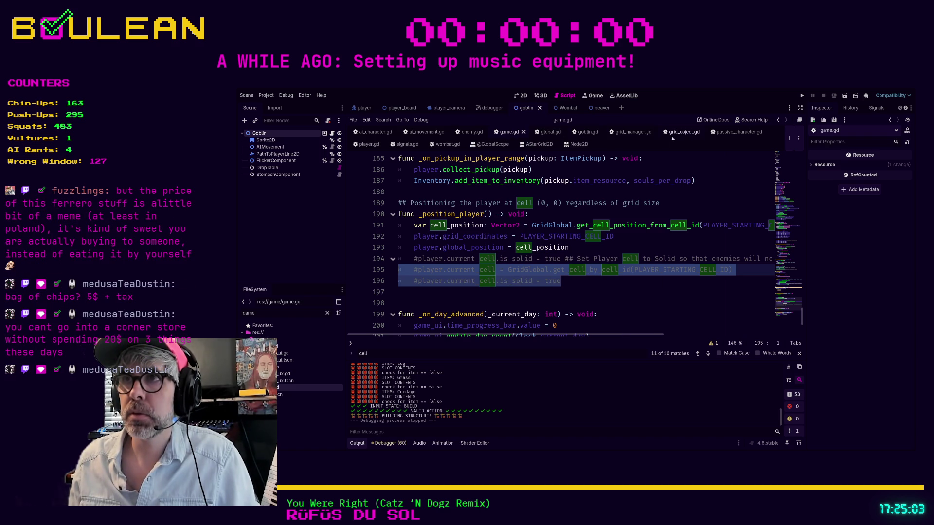
click(369, 144)
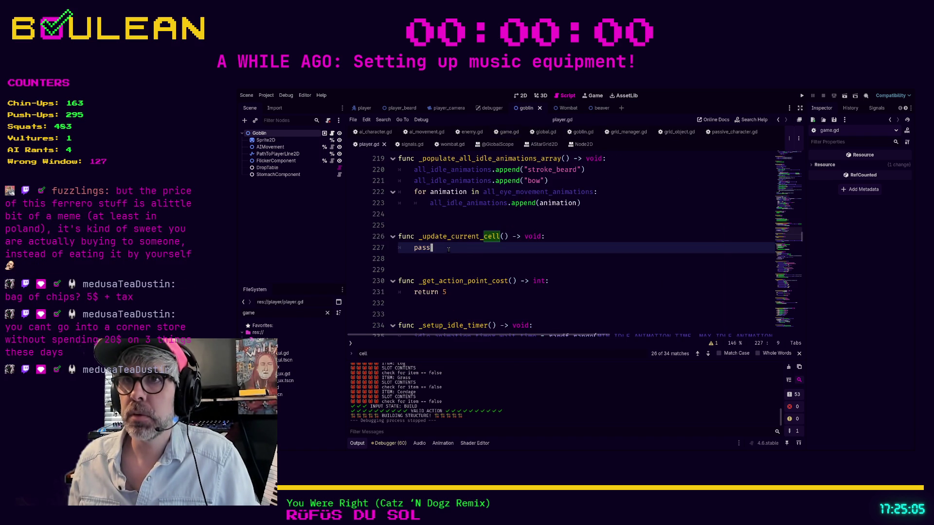
drag(448, 250, 402, 247)
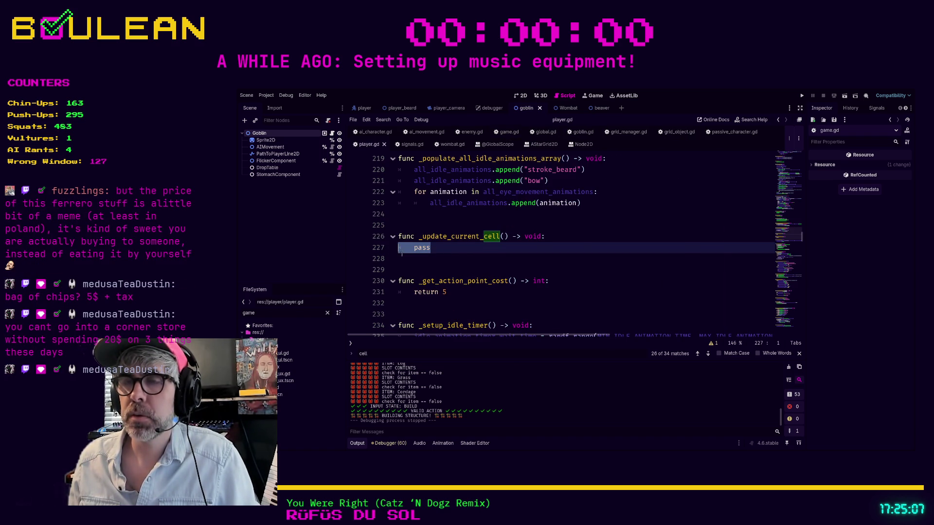
key(ctrl+v)
drag(442, 249, 412, 249)
key(BackSpace)
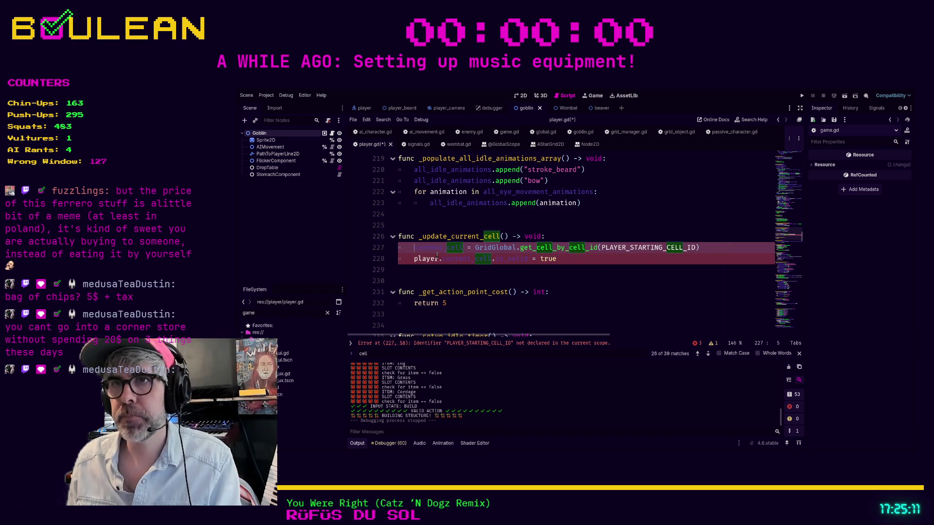
drag(441, 258, 413, 258)
key(BackSpace)
Move the current_cell assignment back into game.gd's _position_player on line 197 as player.current_cell
click(575, 259)
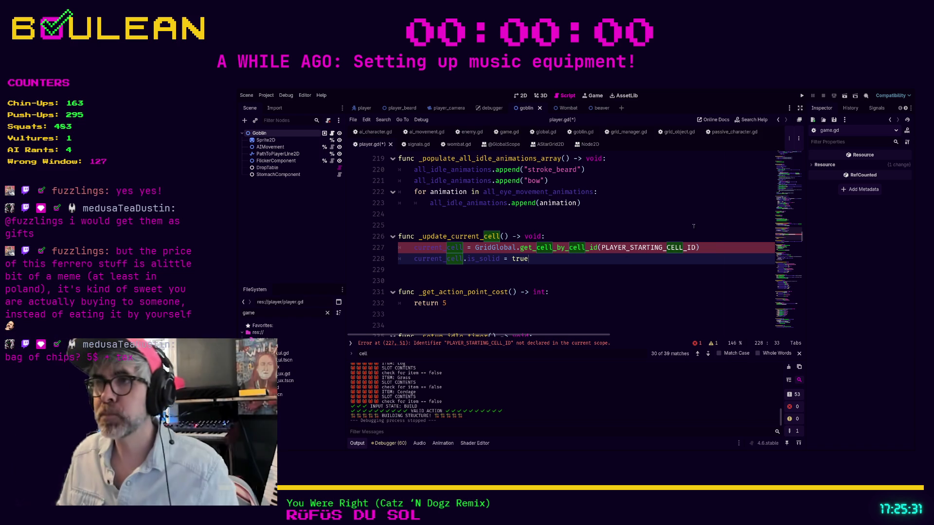
click(715, 249)
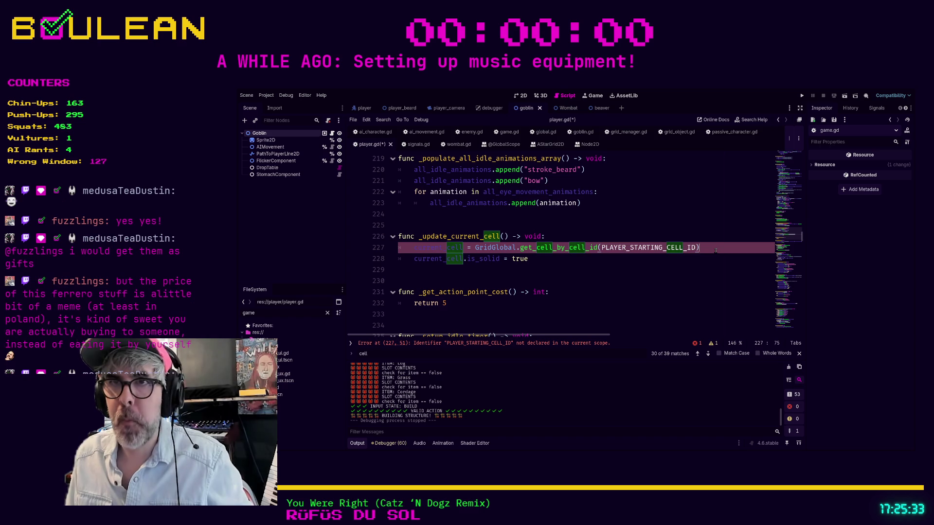
key(shift+Home)
key(ctrl+c)
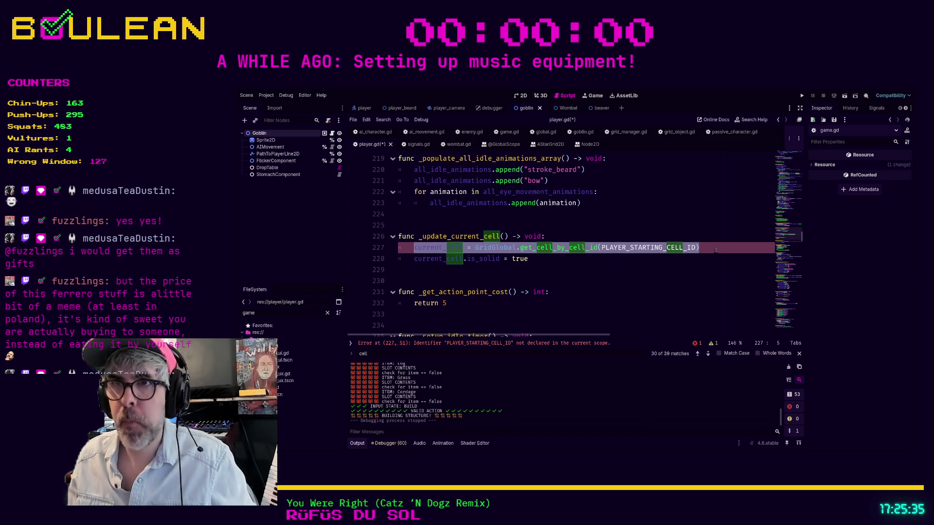
key(BackSpace)
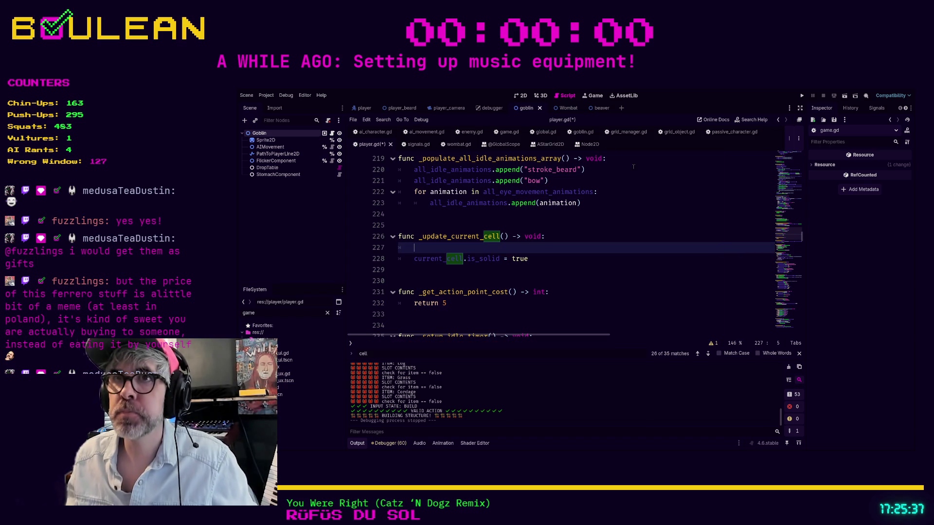
click(509, 132)
click(455, 291)
key(ctrl+v)
key(Tab)
text(player.)
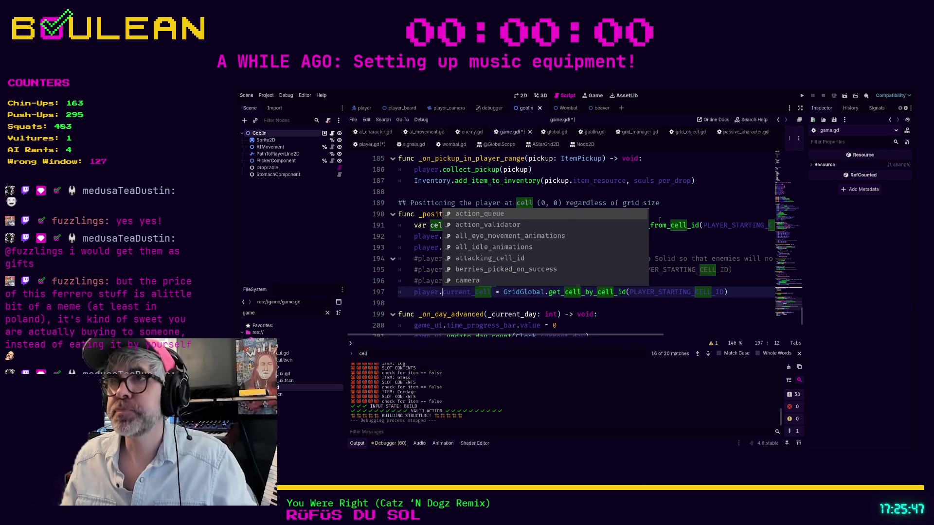
Add an _update_previous_cell() -> void function in player.gd that sets previous_cell.is_solid = false
key(ctrl+s)
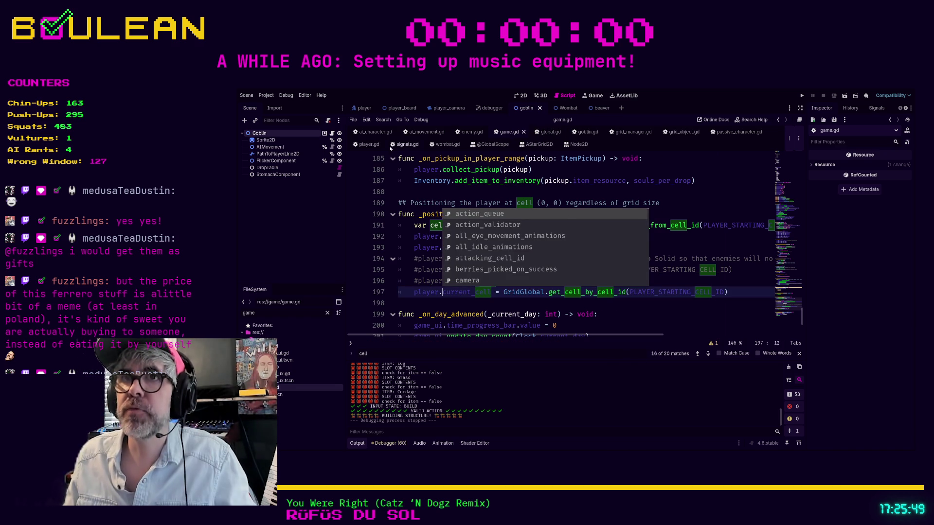
click(369, 144)
click(547, 258)
key(Up)
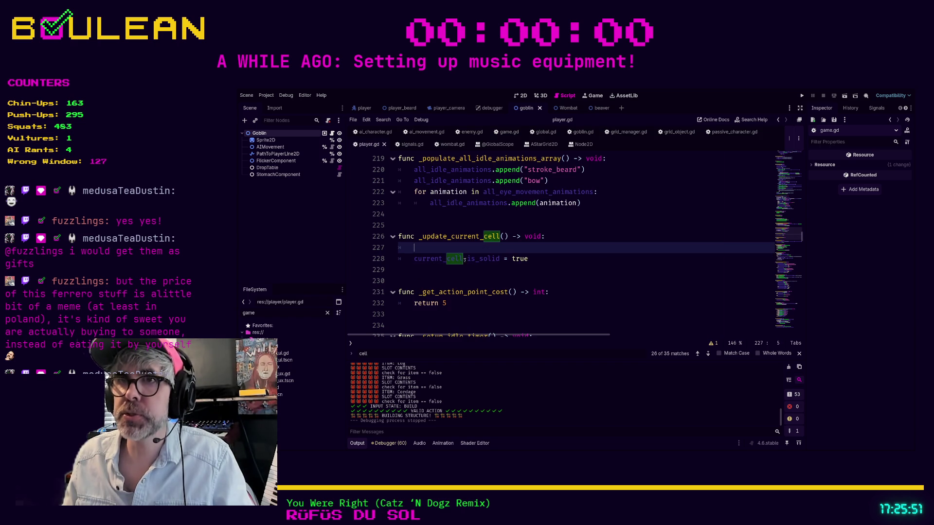
key(Delete)
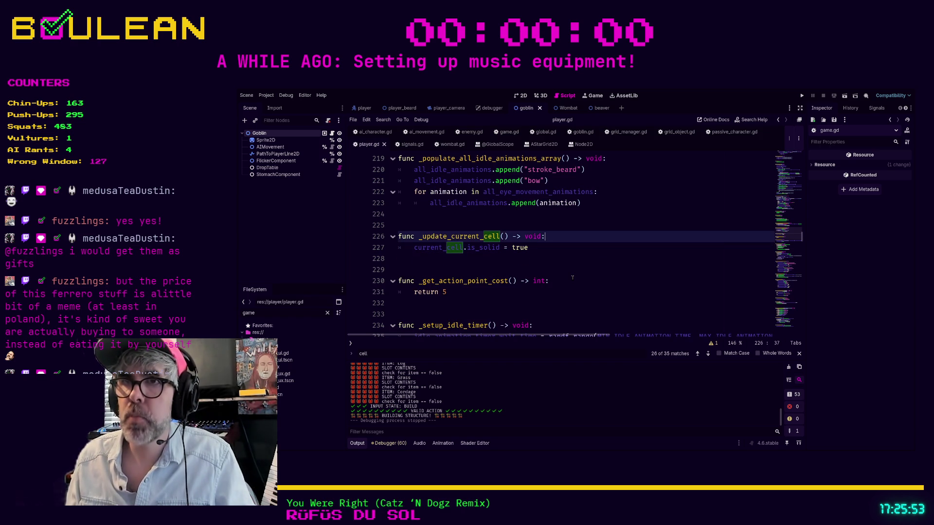
key(Down)
key(Return)
key(Return)
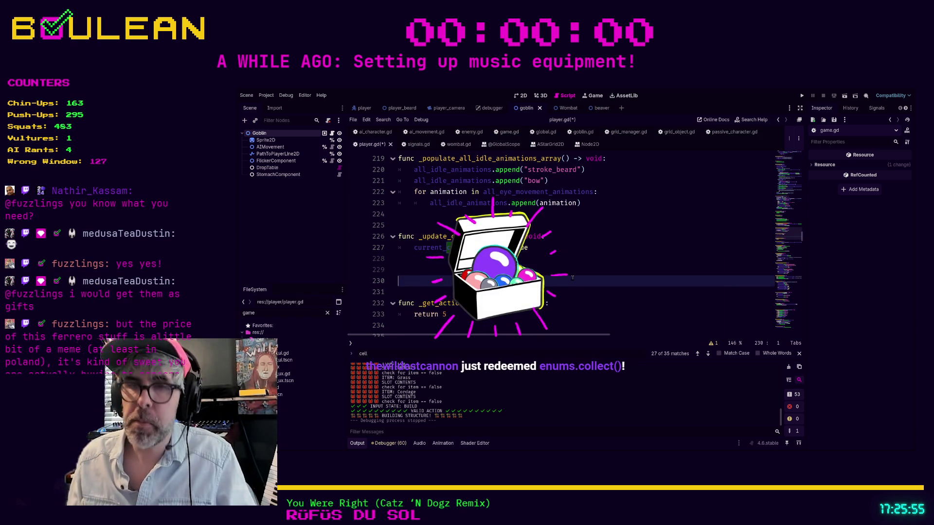
text(func _update_previo)
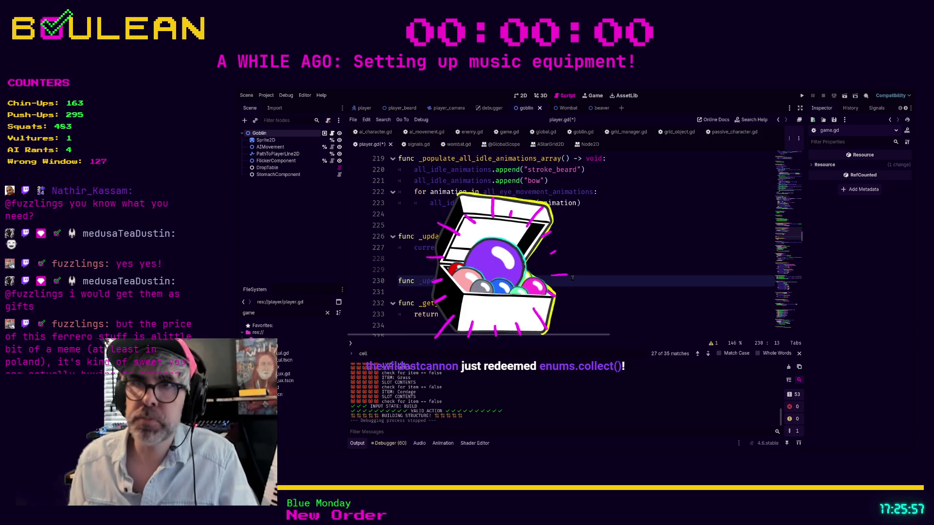
text(s_cell() -> v)
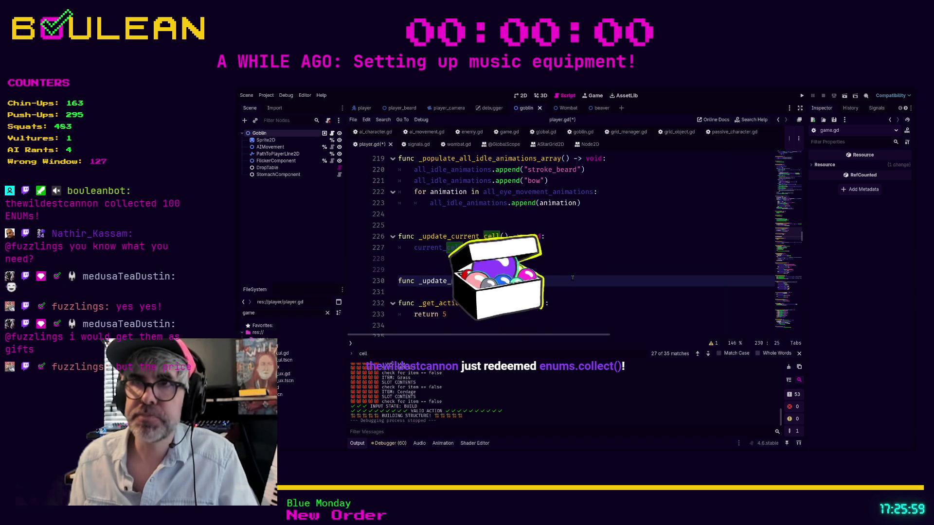
text(oid:)
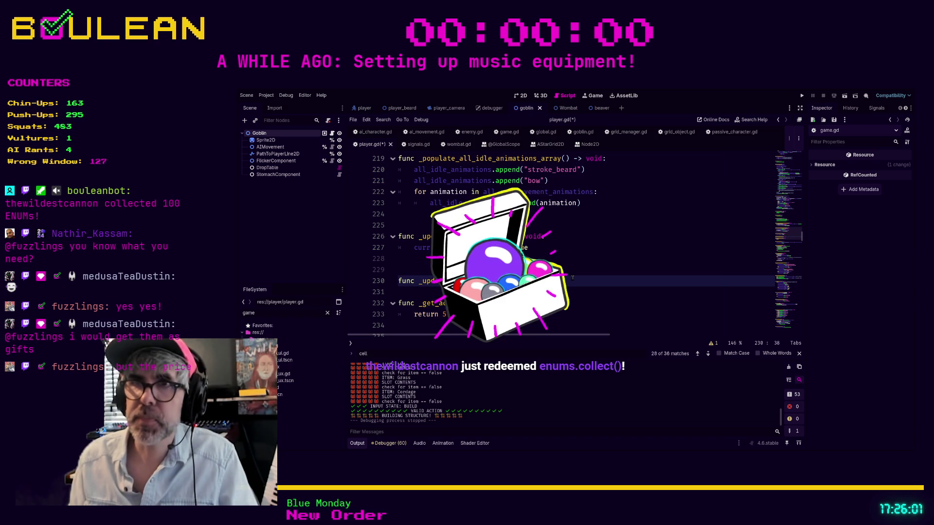
key(Return)
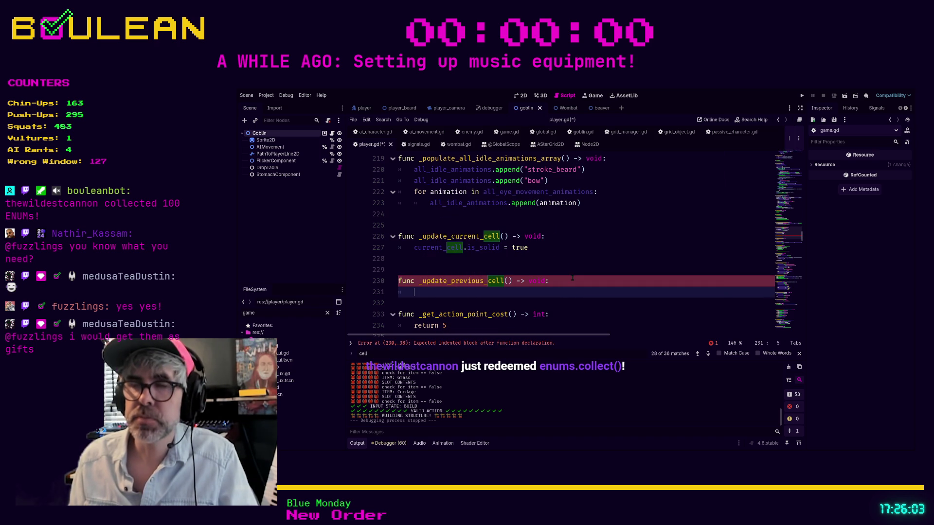
text(previous_cell.i)
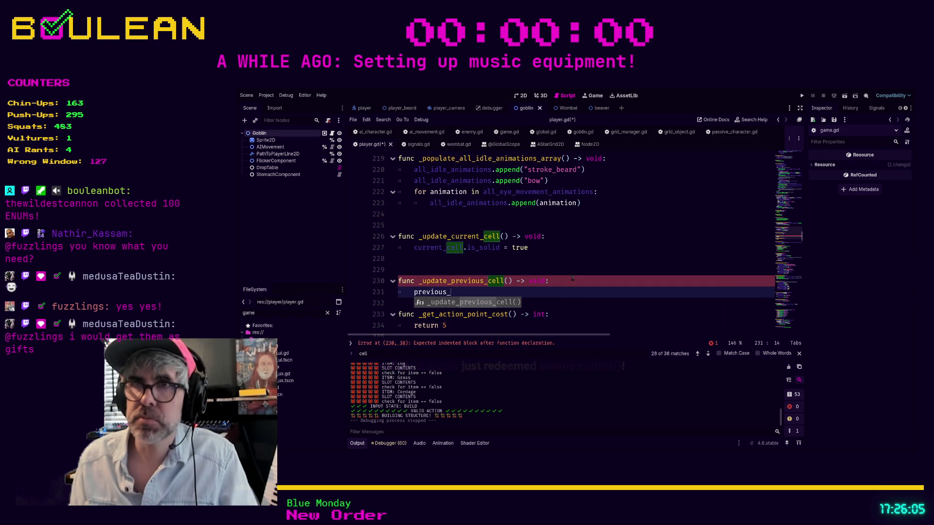
text(s_solid = false)
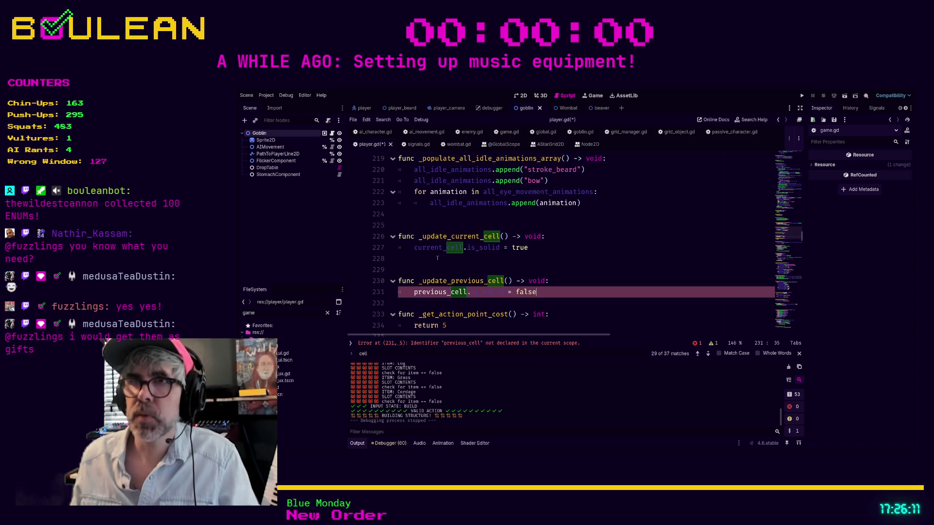
Declare var previous_cell: Cell below current_cell on line 31 and save player.gd
ctrl+click(438, 248)
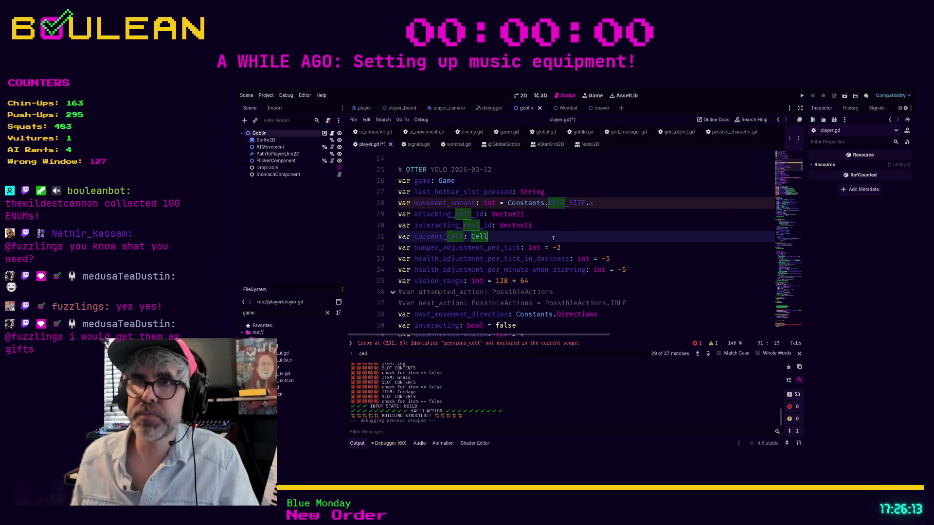
key(Return)
text(var previous_cell: Cell)
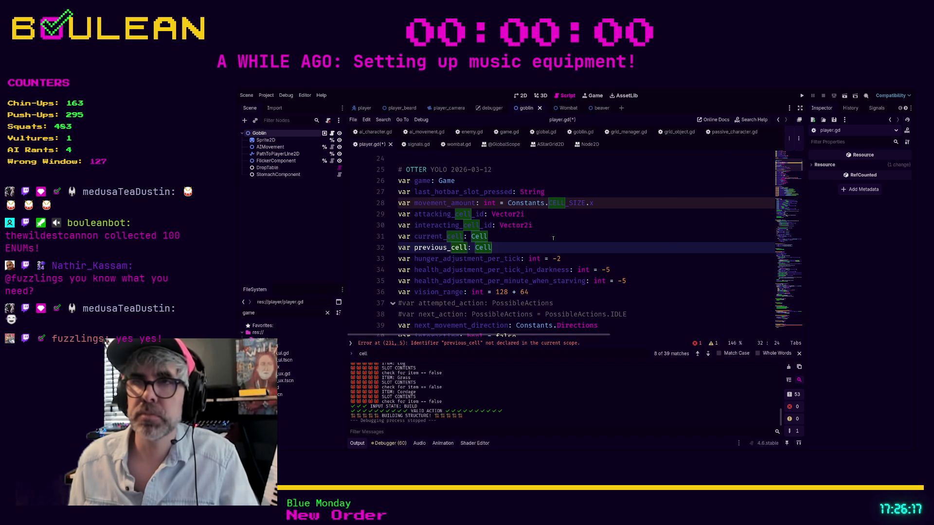
click(526, 249)
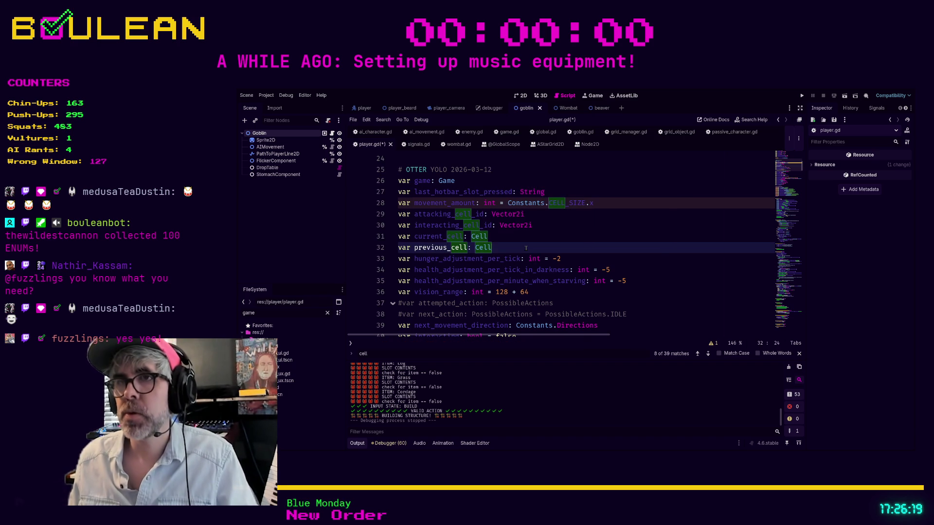
key(ctrl+s)
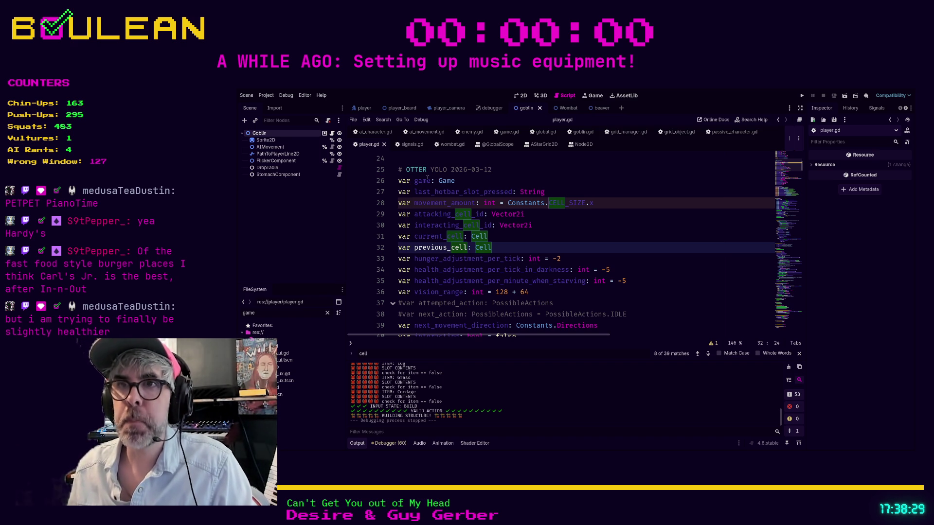
Search player.gd for 'take_next' to locate the take_next_action function
click(596, 227)
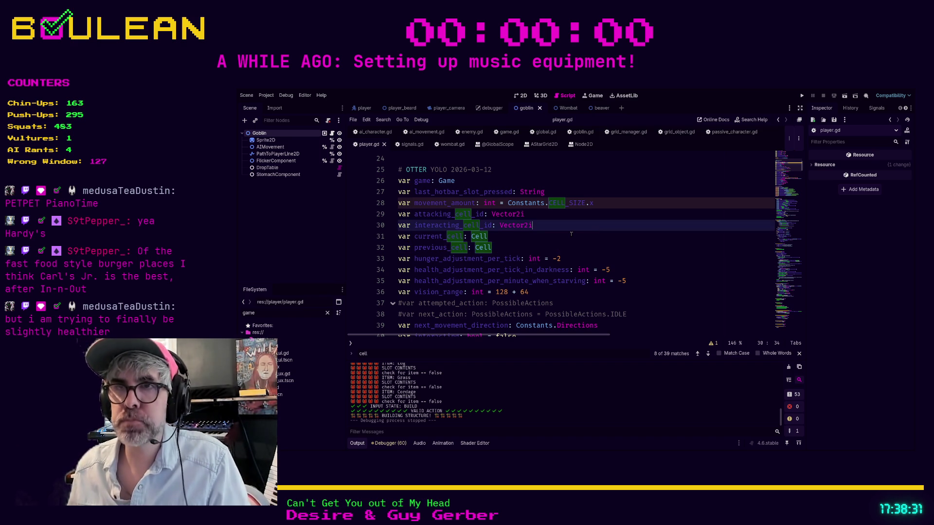
scroll(571, 234, up, 3)
scroll(570, 234, down, 3)
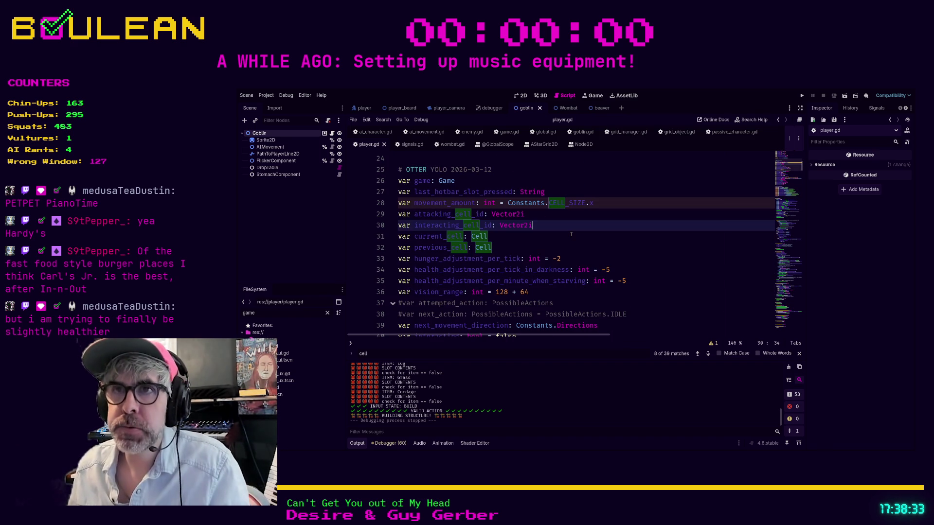
scroll(518, 240, down, 5)
scroll(519, 240, down, 7)
click(524, 269)
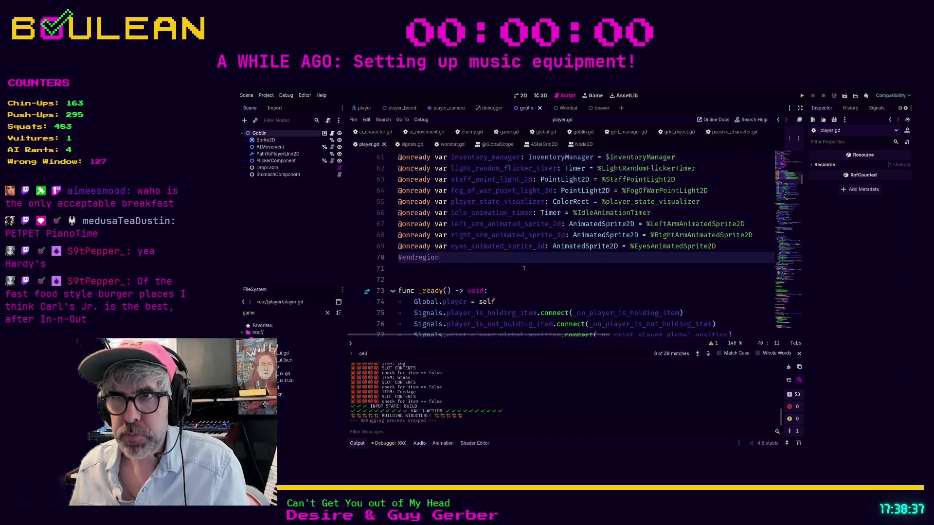
scroll(524, 268, down, 3)
text(take_next)
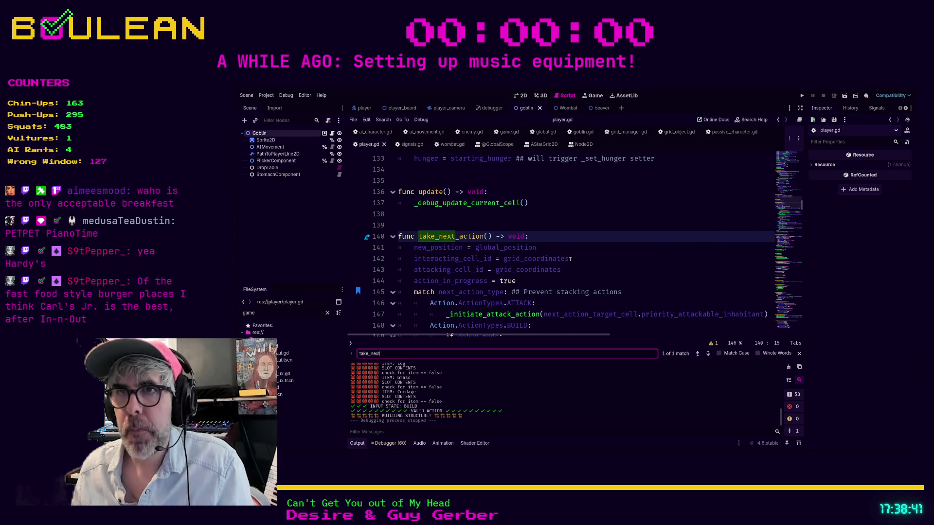
scroll(570, 258, down, 1)
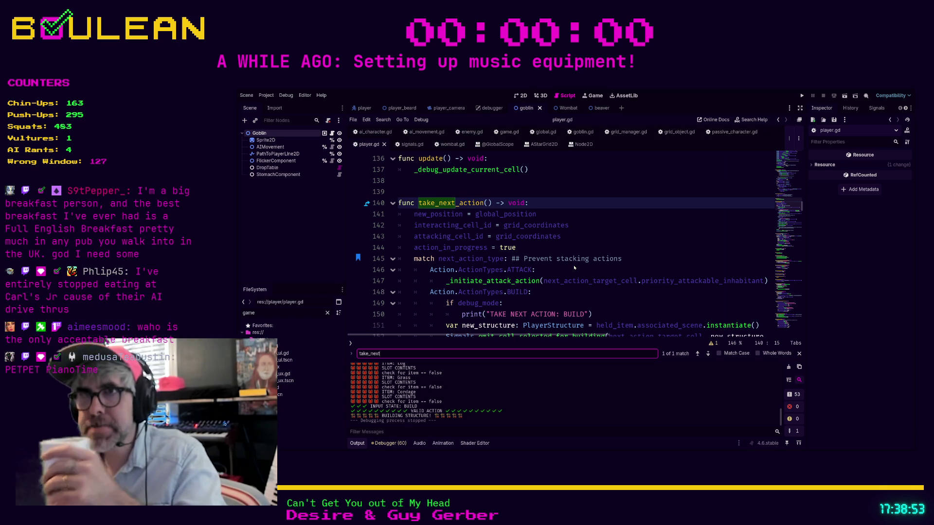
click(549, 206)
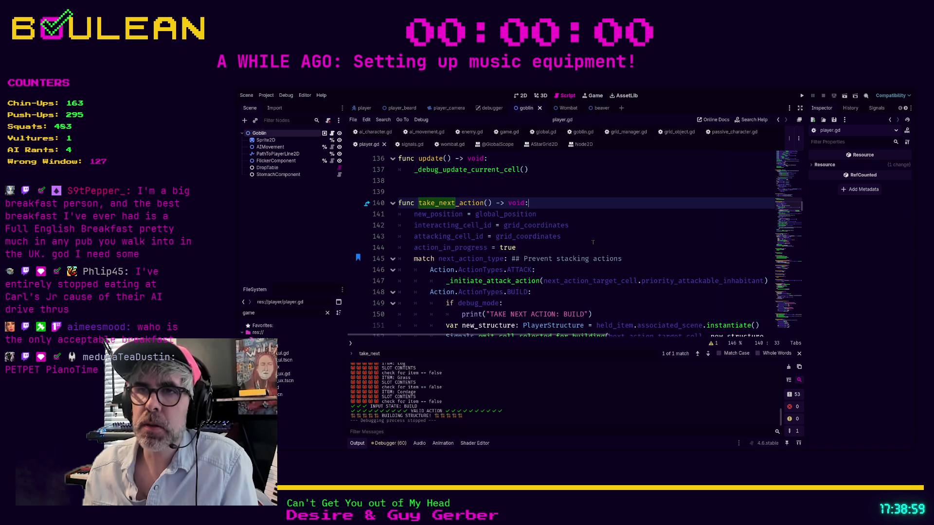
Insert a new line after the MOVE branch's _initiate_move_action call
scroll(593, 241, down, 1)
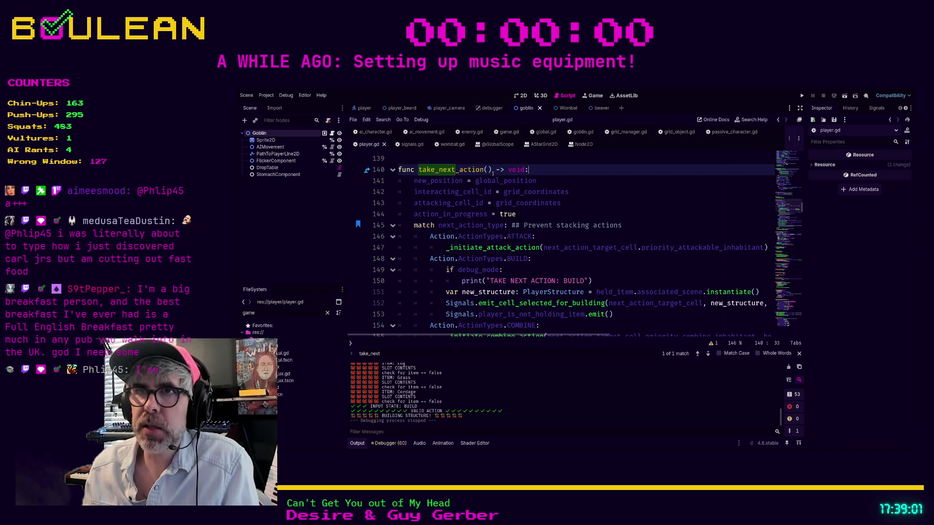
scroll(487, 172, down, 5)
scroll(530, 195, down, 3)
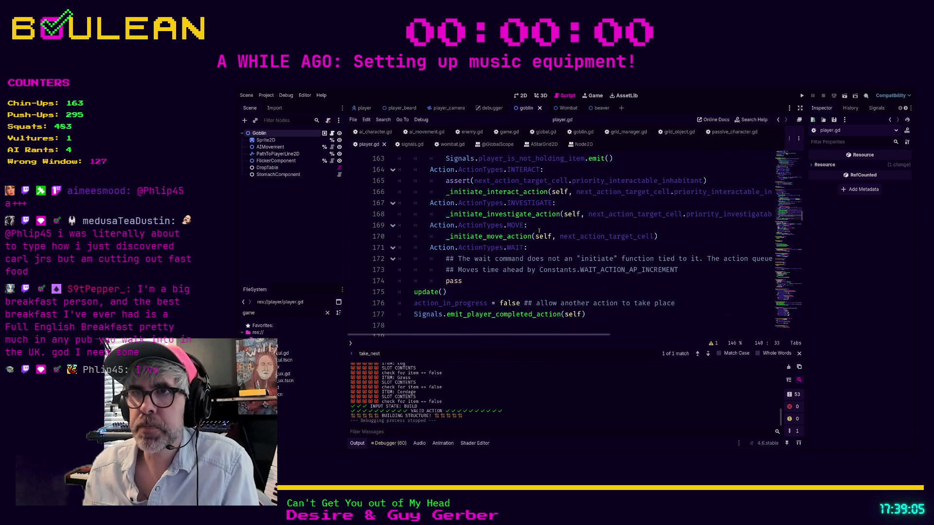
scroll(547, 248, up, 1)
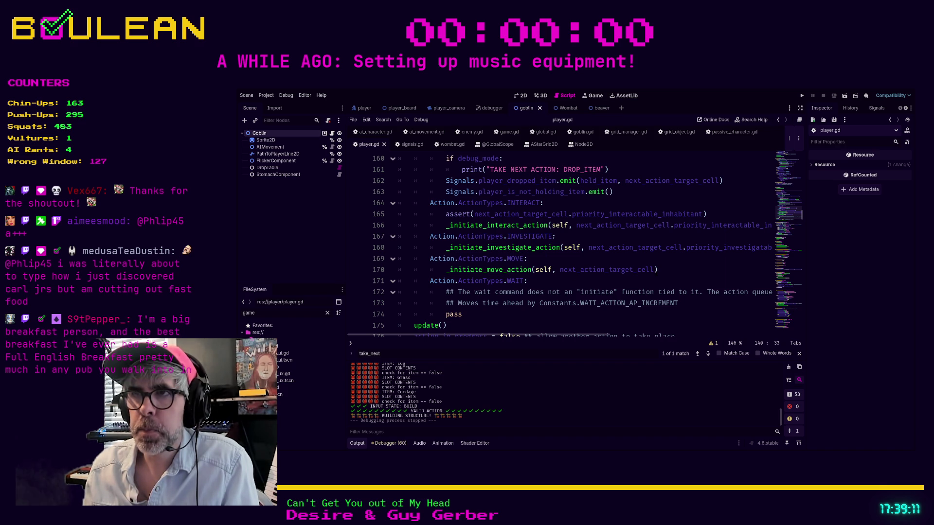
click(668, 271)
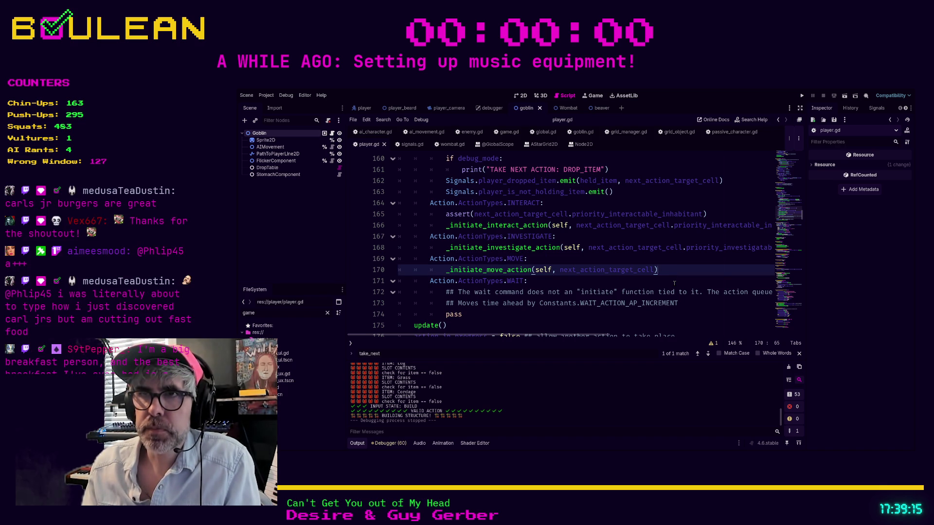
key(Return)
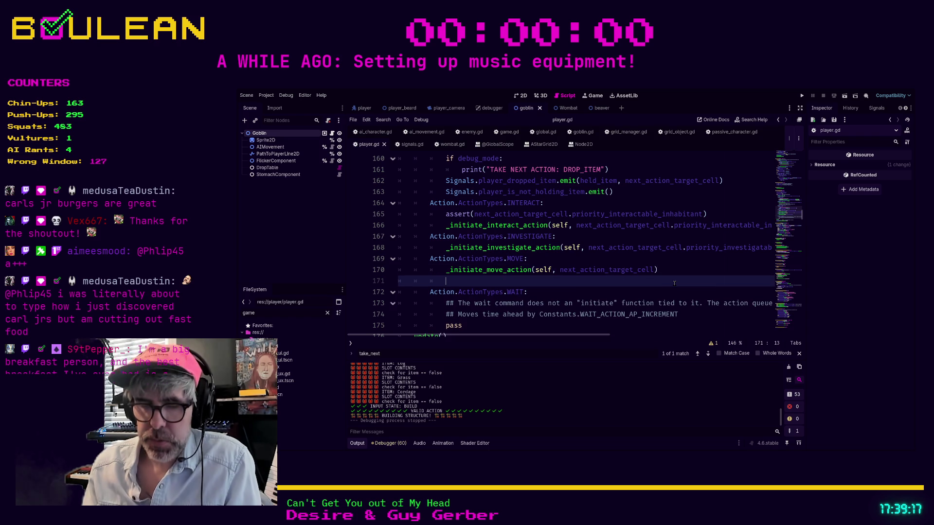
Add previous_cell = current_cell above the move call in the MOVE branch
text(p)
key(BackSpace)
key(Up)
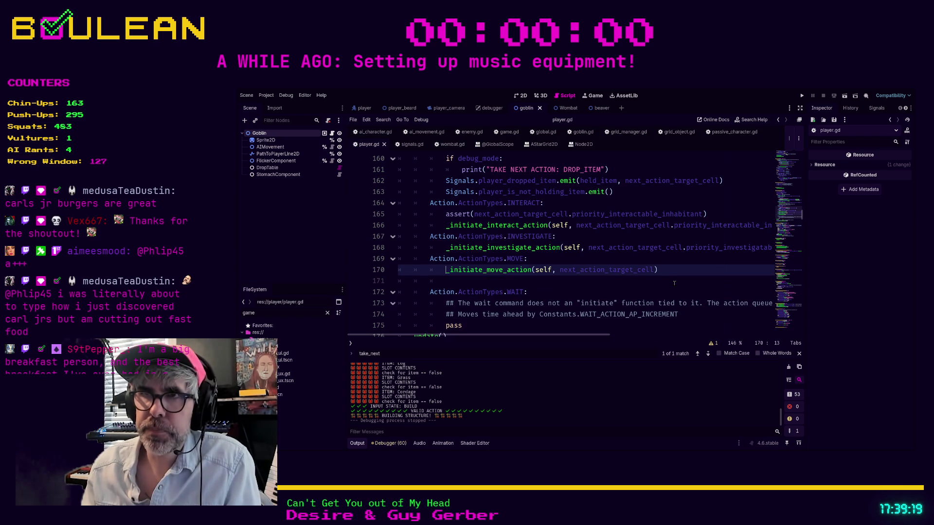
key(Down)
key(BackSpace)
key(BackSpace)
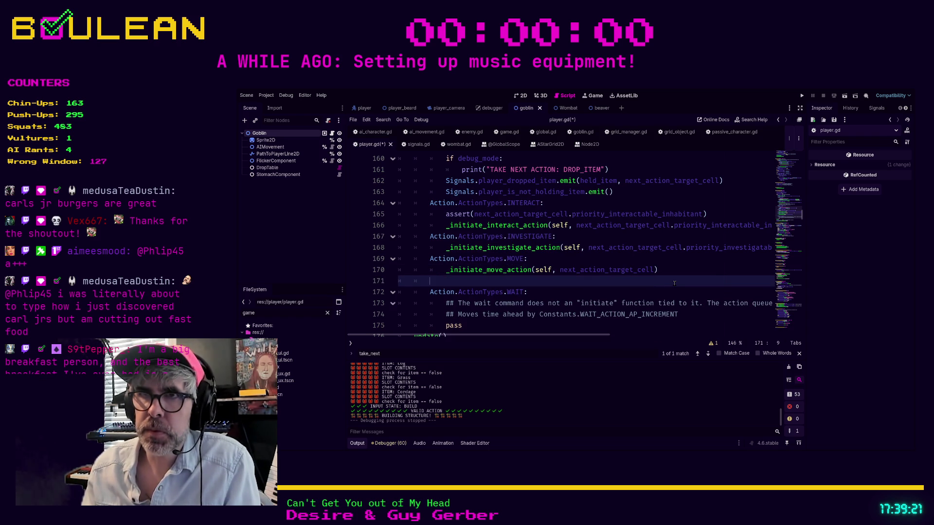
key(BackSpace)
key(Home)
key(Return)
key(Up)
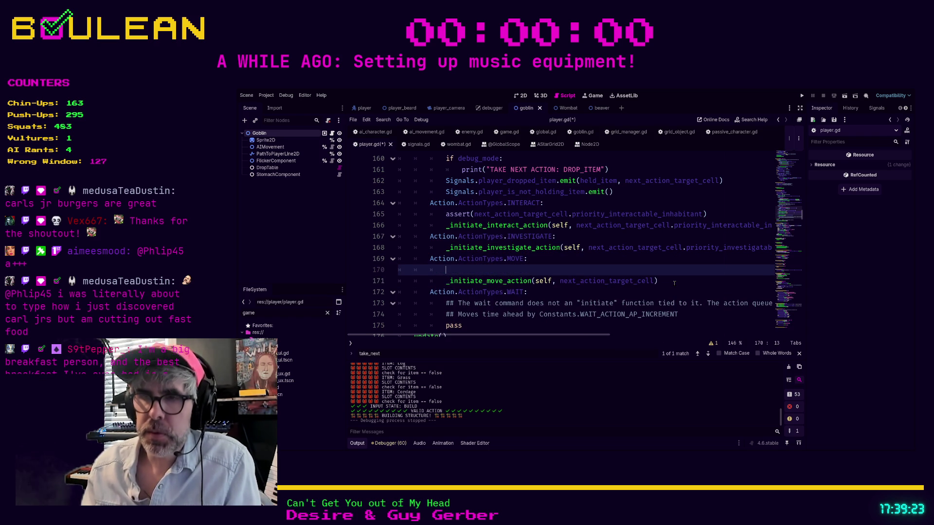
text(previous)
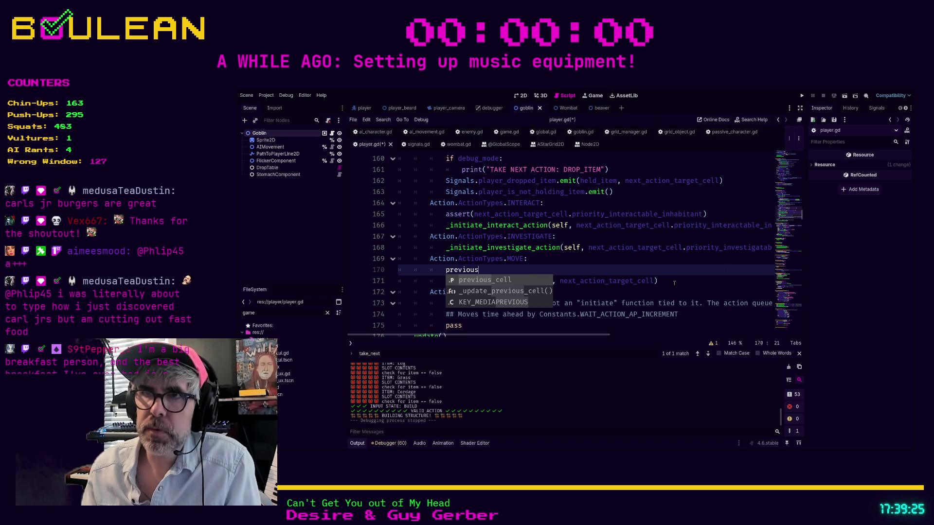
text(_cell = )
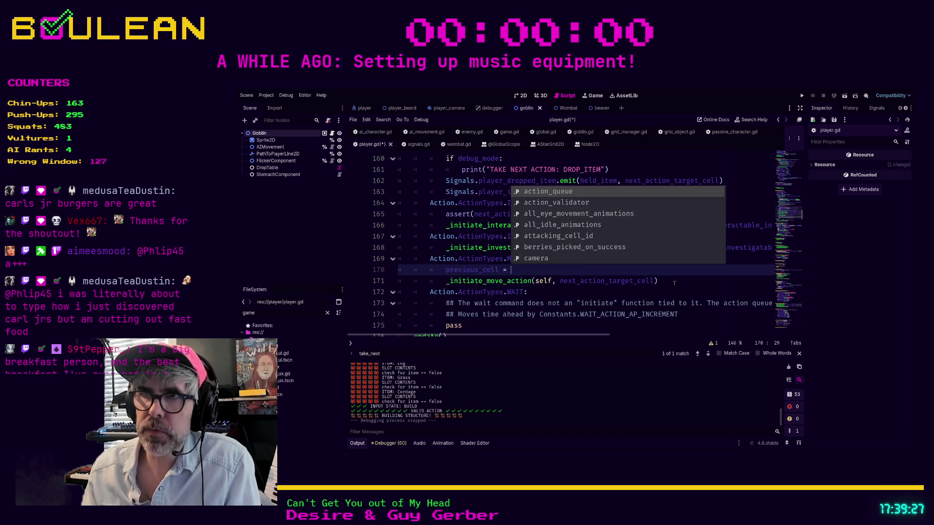
text(curr)
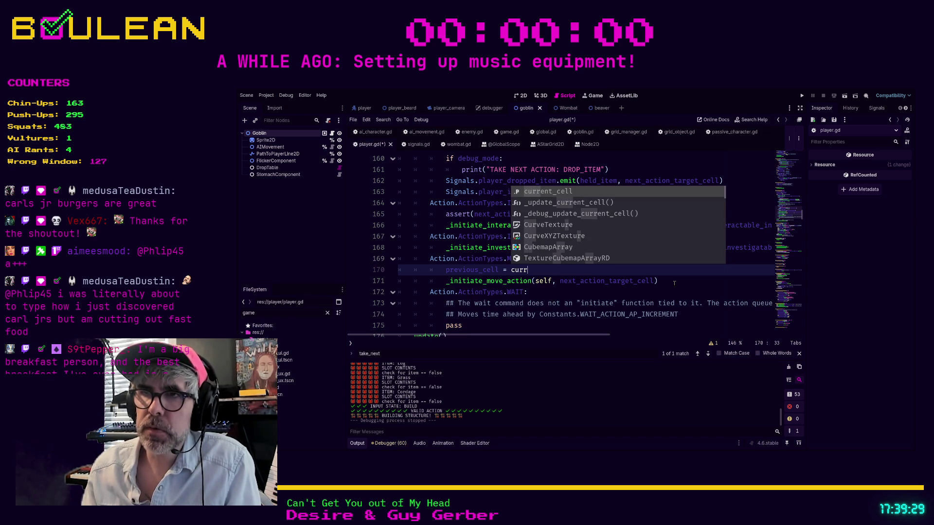
key(Return)
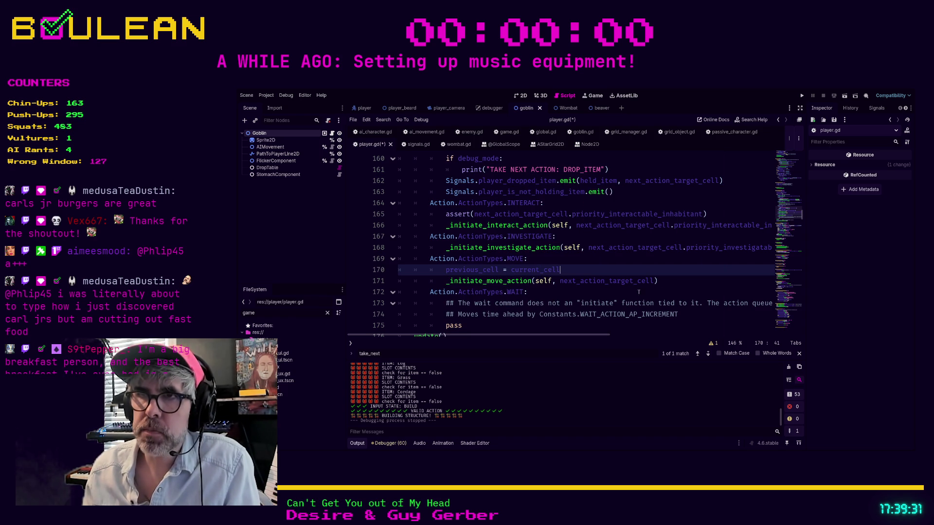
Add current_cell = next_action_target_cell after the move call, then run the game with F5
click(599, 291)
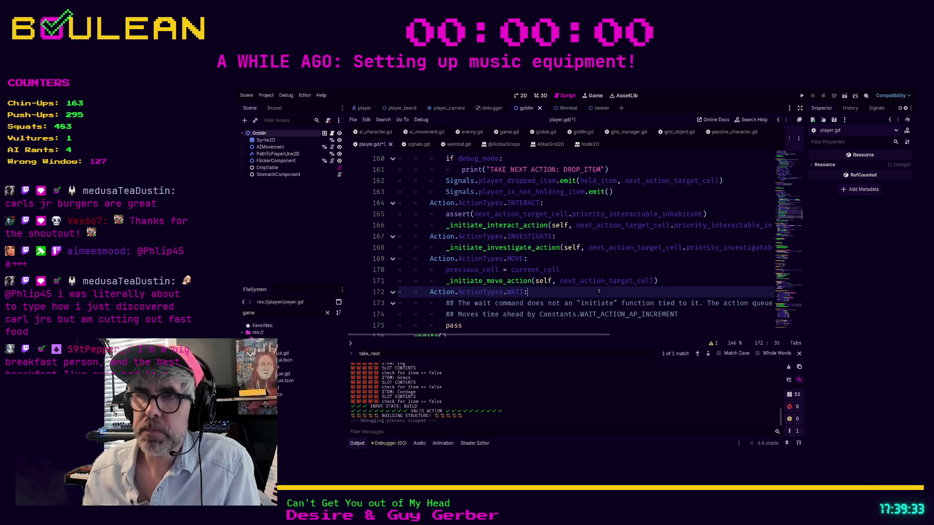
click(668, 280)
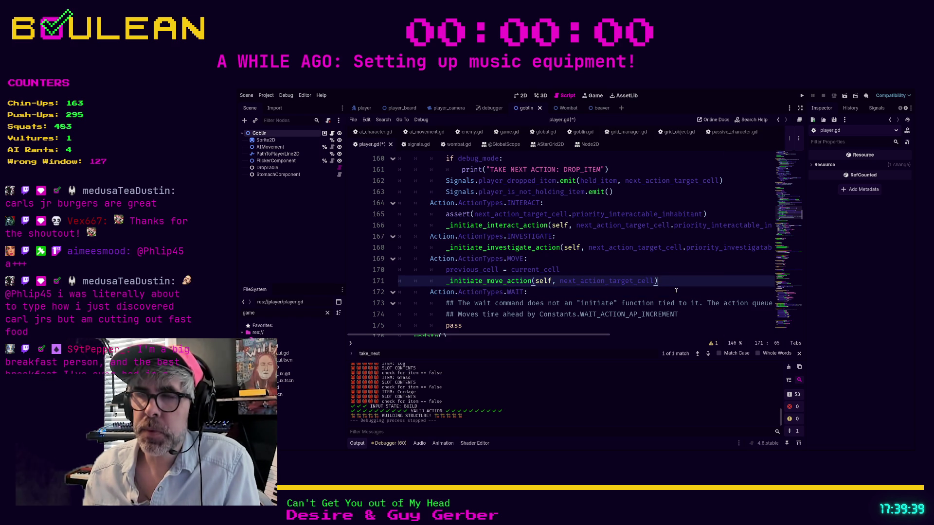
key(Return)
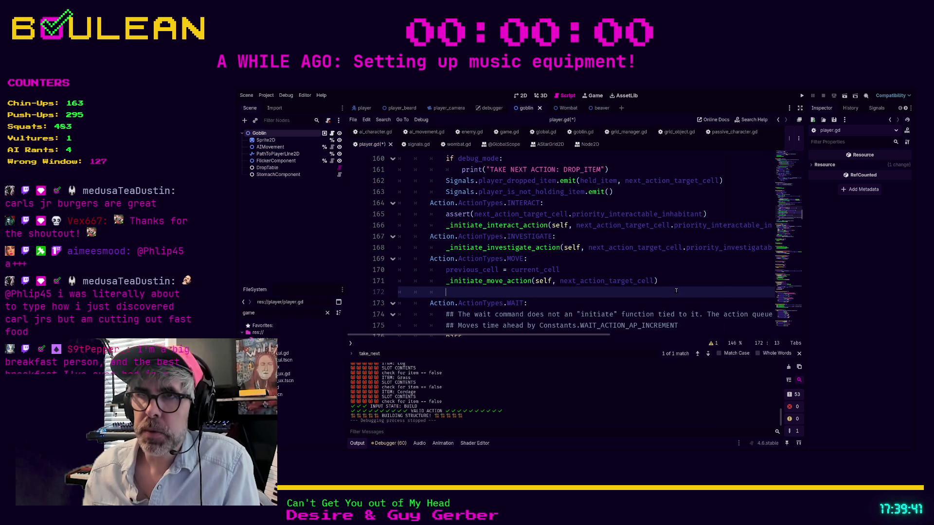
text(current_cell)
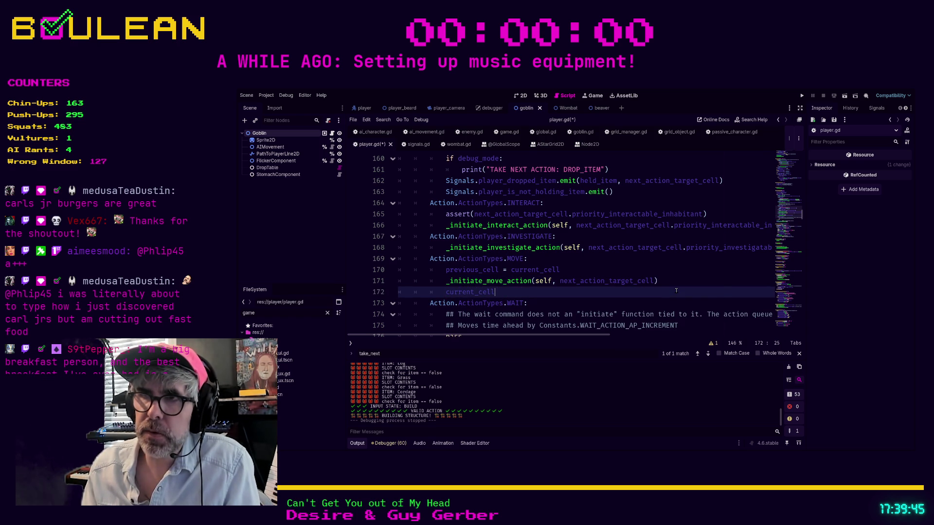
text( = next)
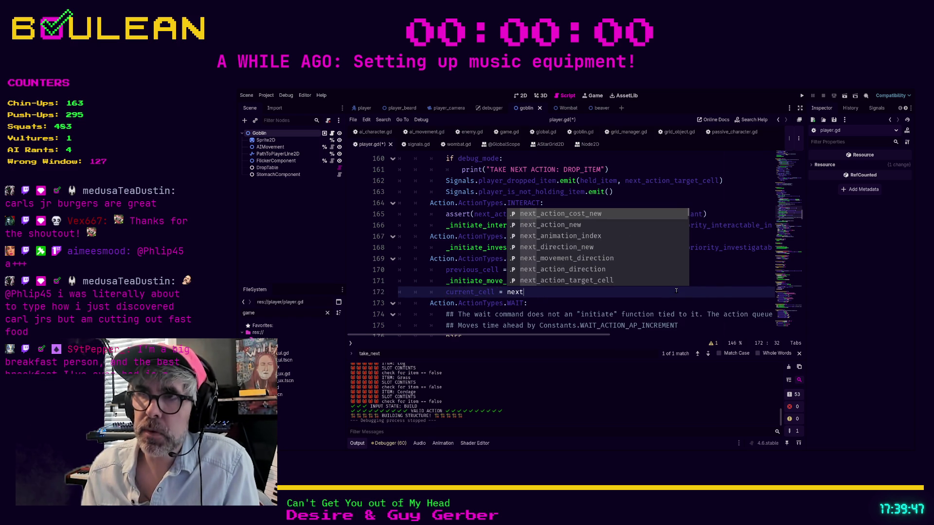
text(_act)
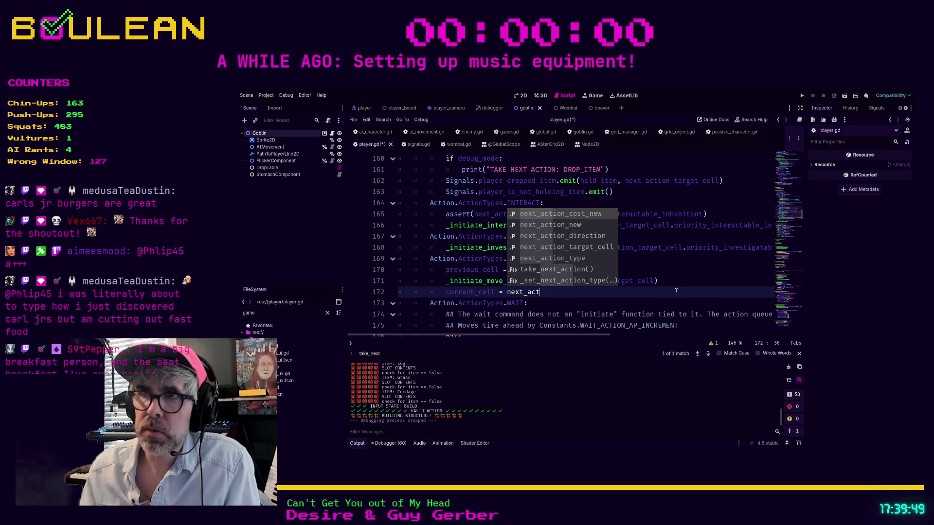
key(Down)
key(Down)
key(Down)
key(Return)
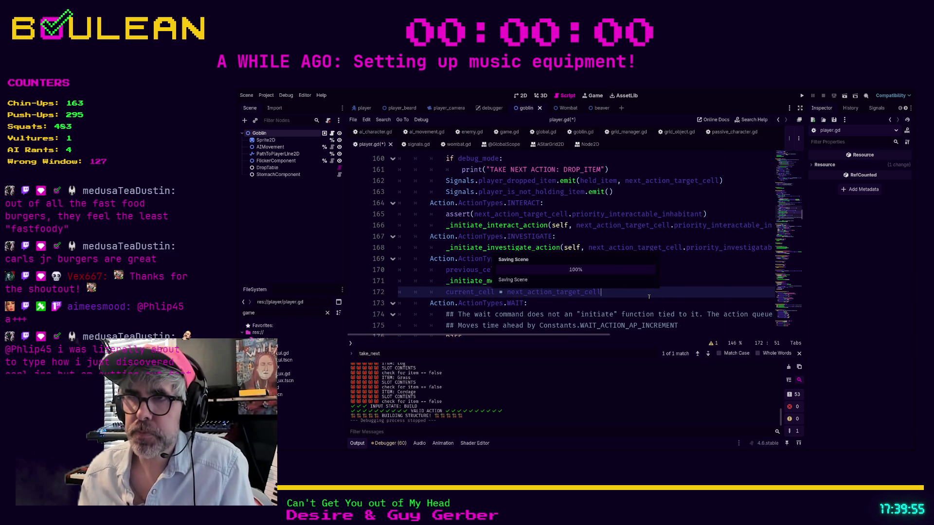
key(F5)
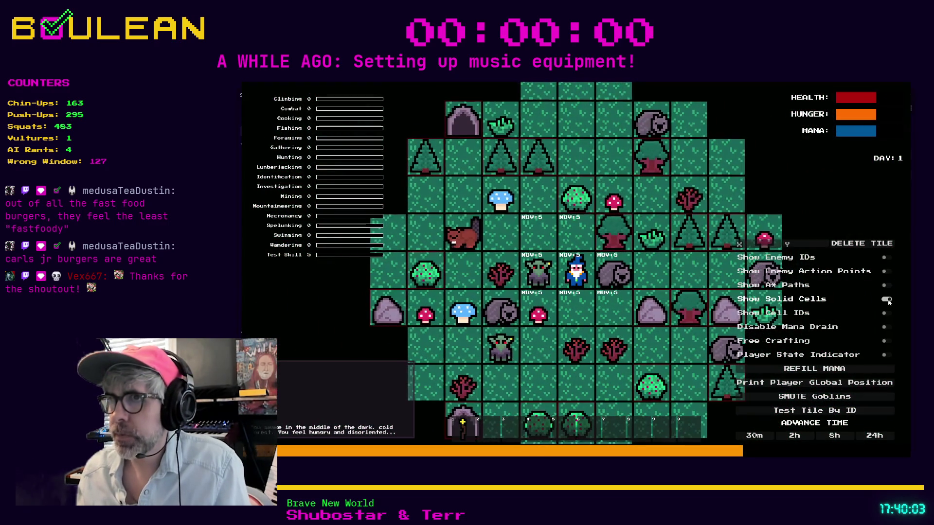
Show solid cells, walk the wizard with W, D, S, S, then stop the game with F8
click(886, 299)
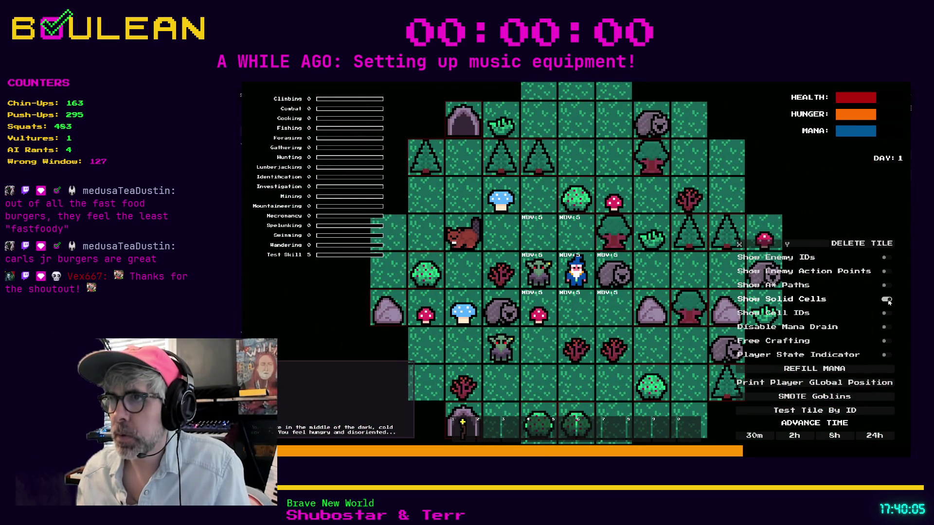
key(w)
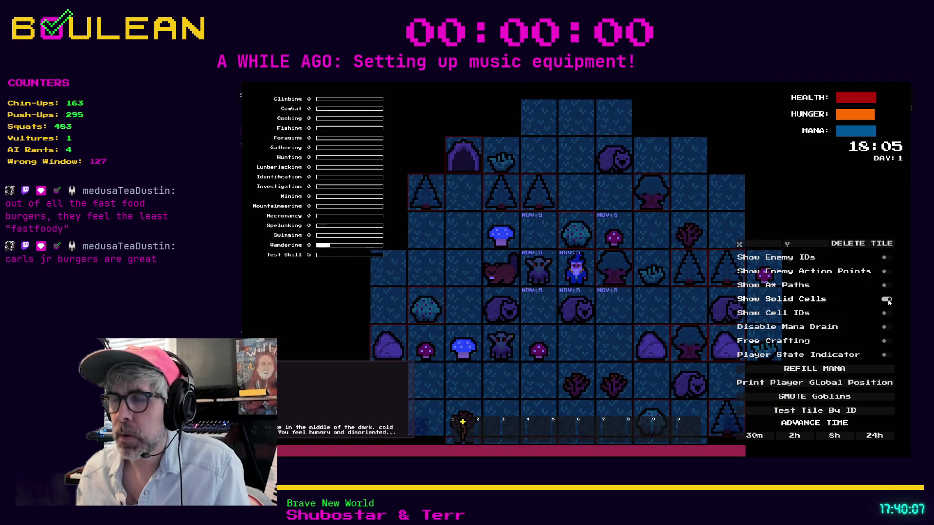
key(d)
key(s)
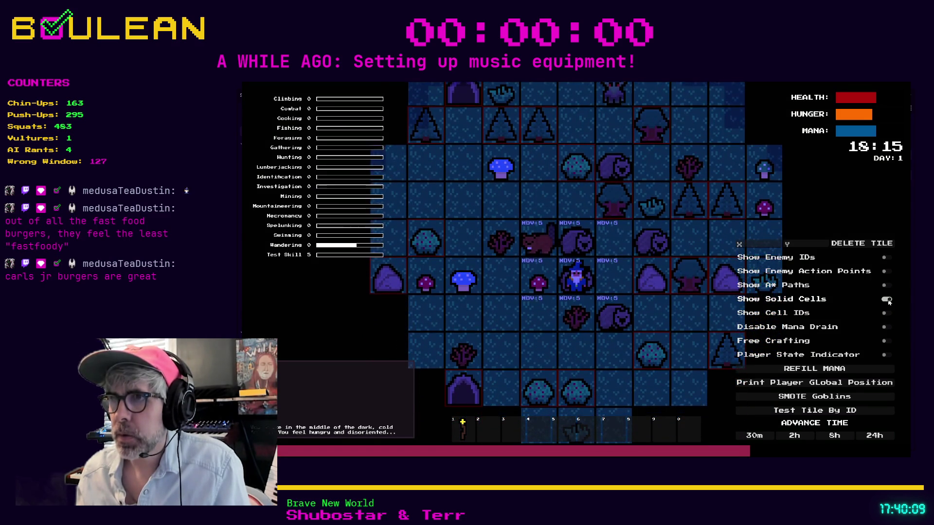
key(s)
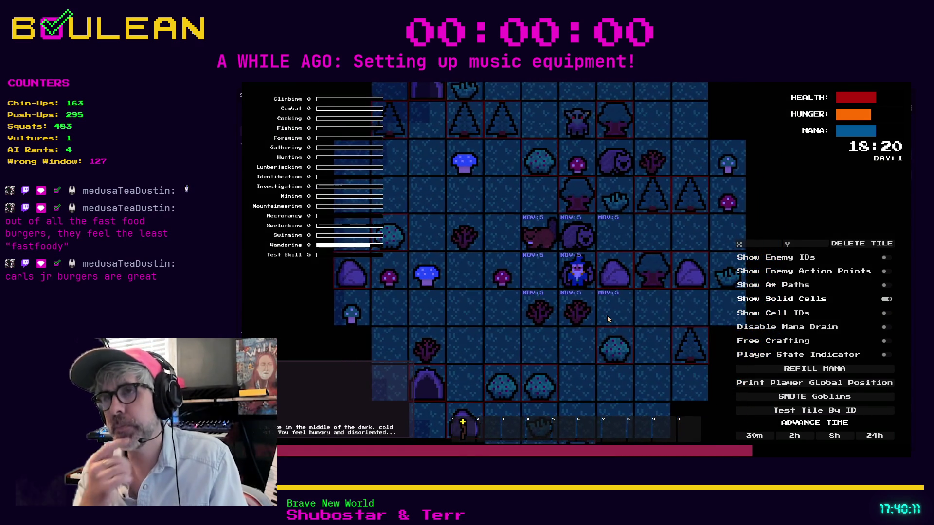
key(F8)
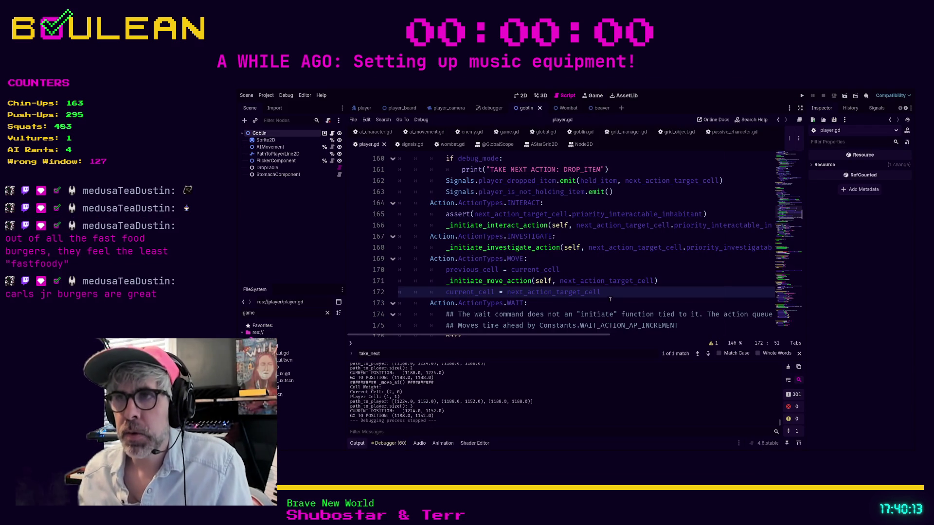
Insert _update_previous_cell() and _update_current_cell() calls on lines 173–174 via autocomplete
key(Return)
text(_)
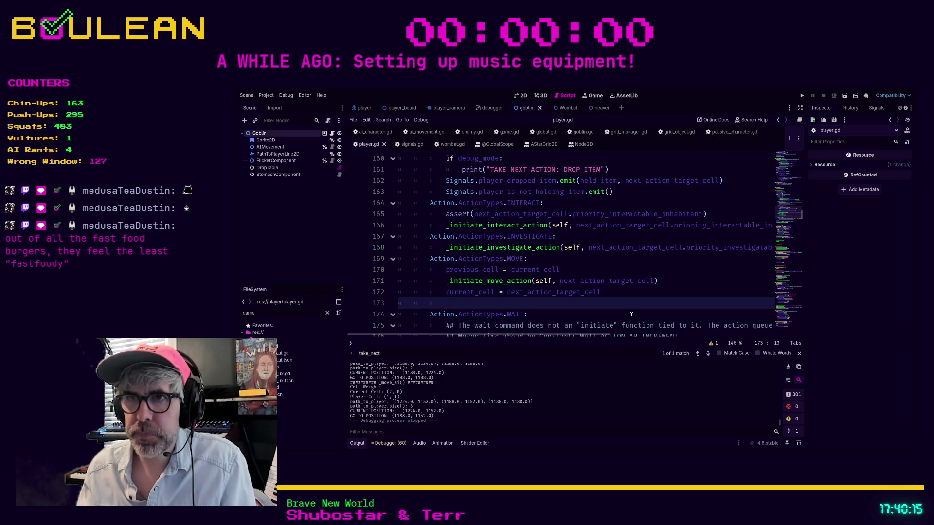
text(up)
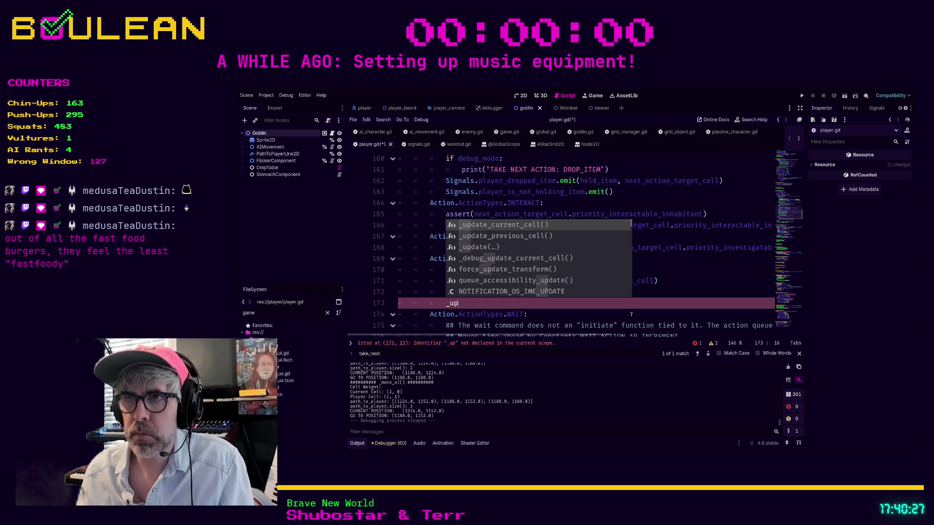
key(Down)
key(Return)
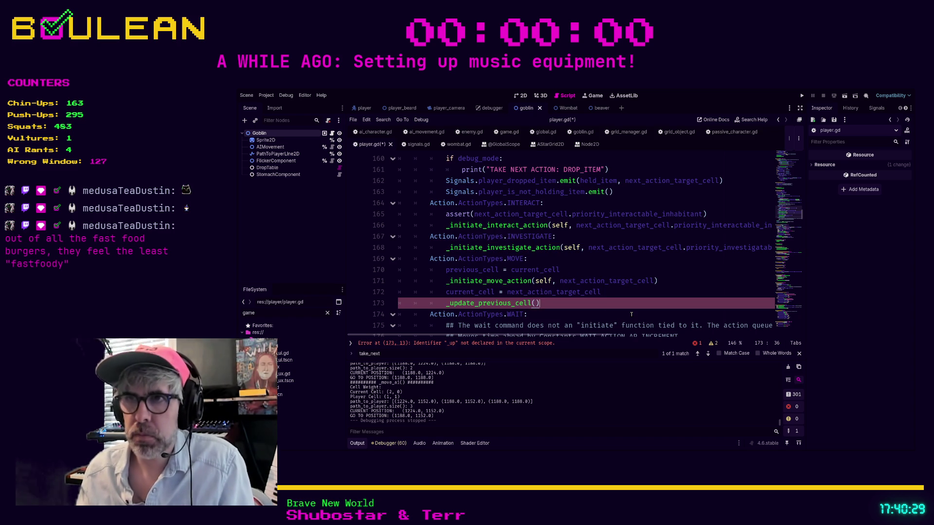
key(Return)
text(_up)
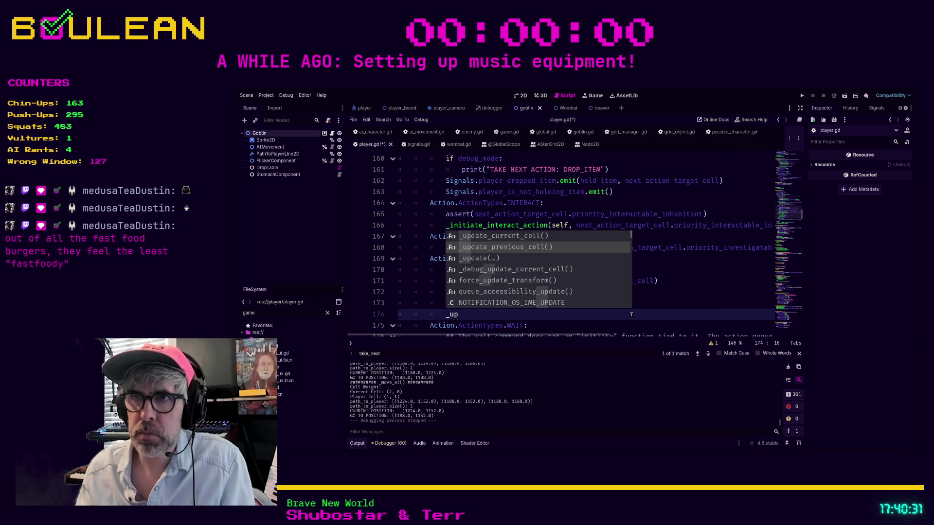
key(Down)
key(Return)
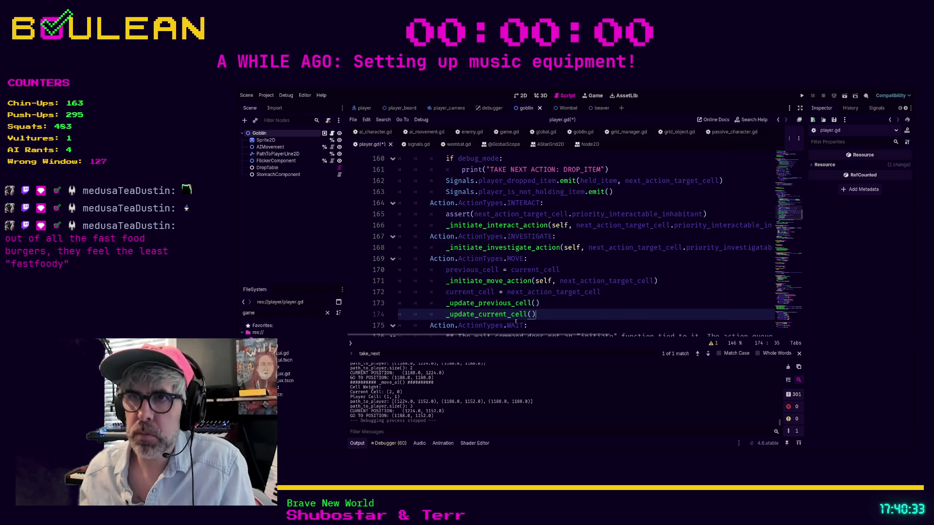
Inspect the _update_previous_cell definition, save player.gd, and return to game.gd
ctrl+click(489, 303)
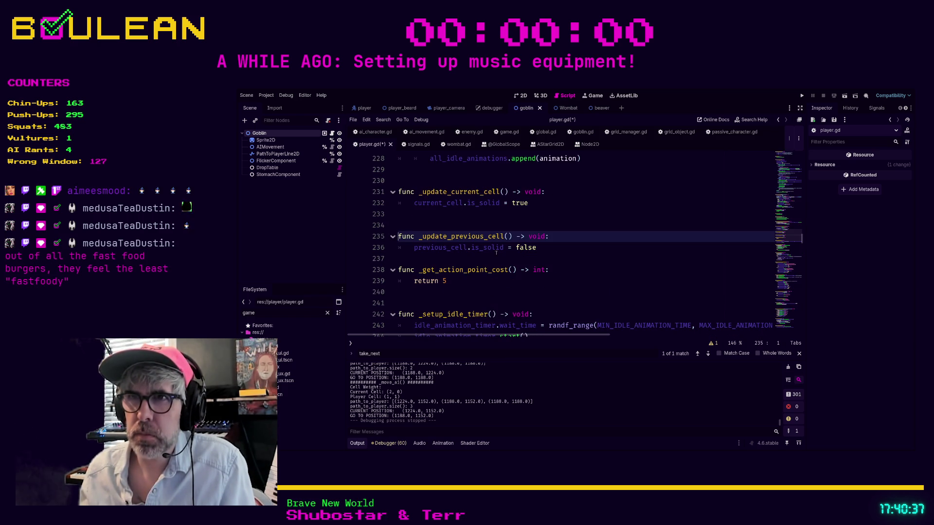
scroll(520, 281, up, 1)
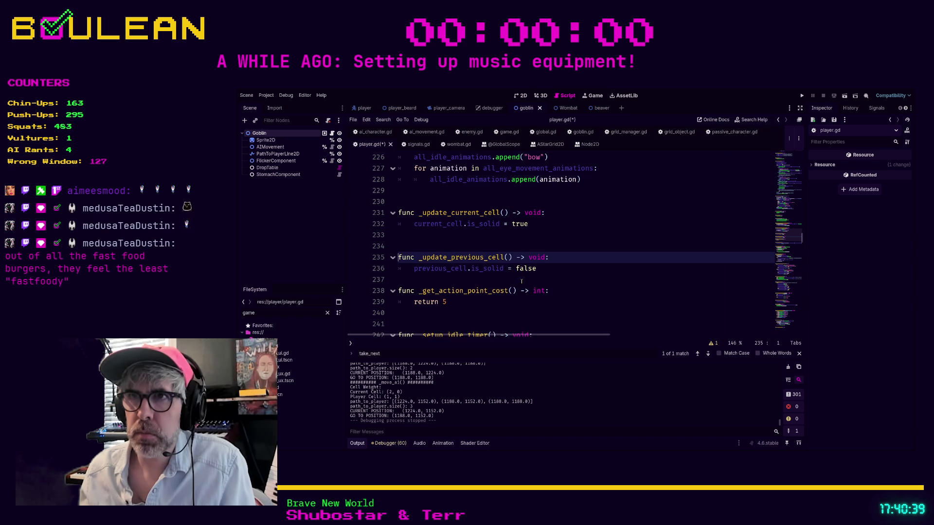
click(474, 249)
key(ctrl+s)
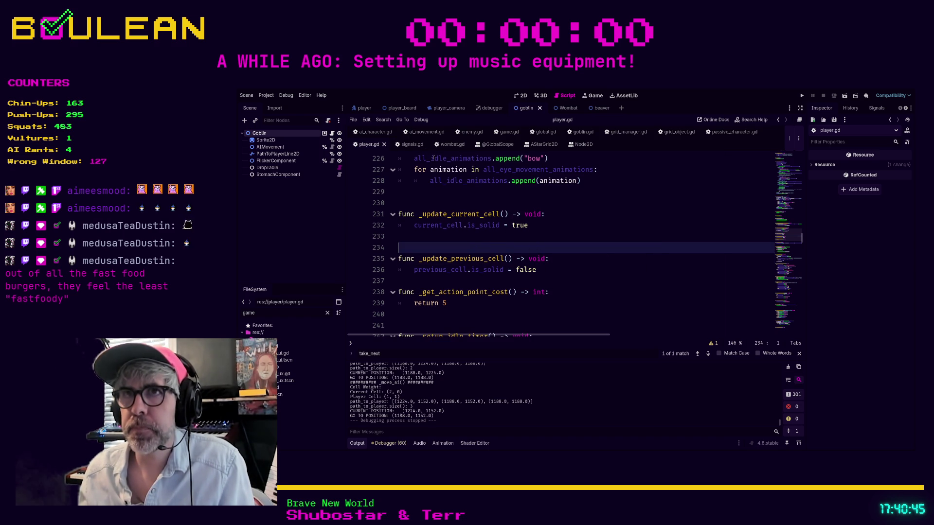
click(508, 135)
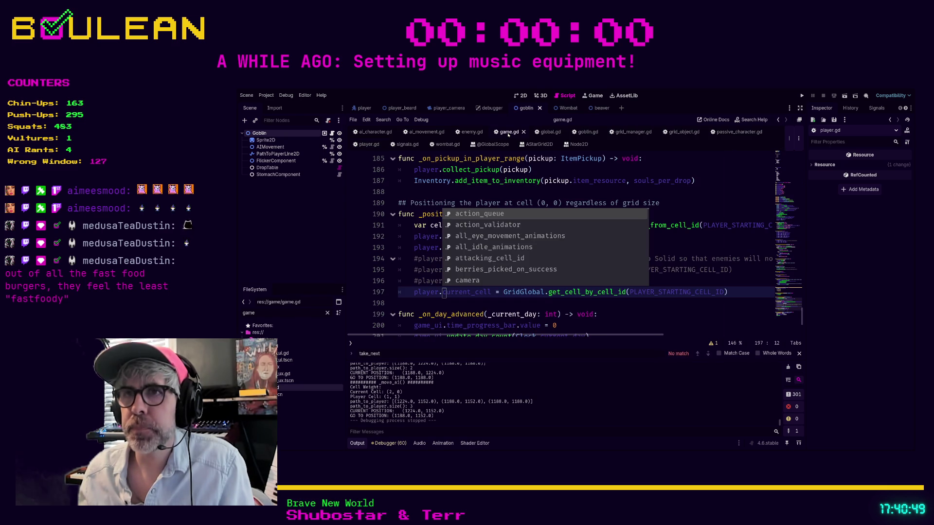
Start a new indented line 198 in _position_player beginning with 'player.'
click(419, 304)
key(Tab)
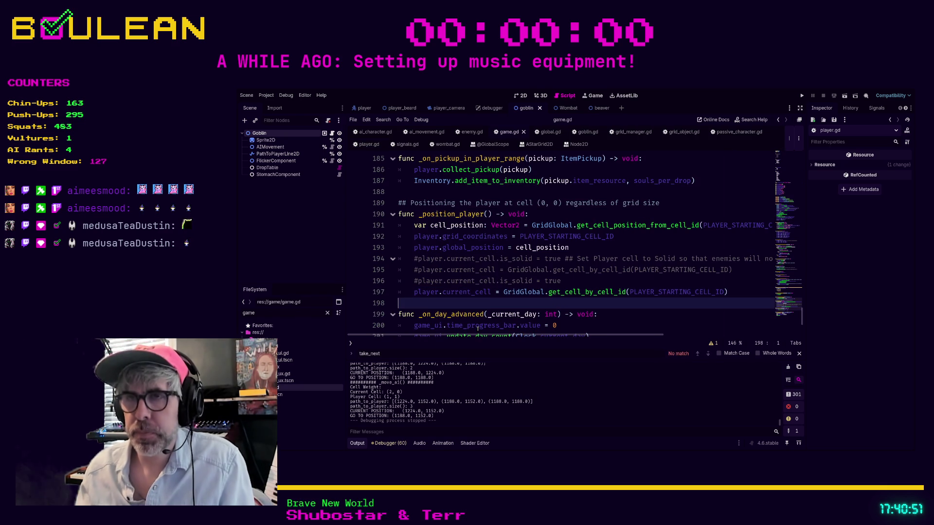
text(player.)
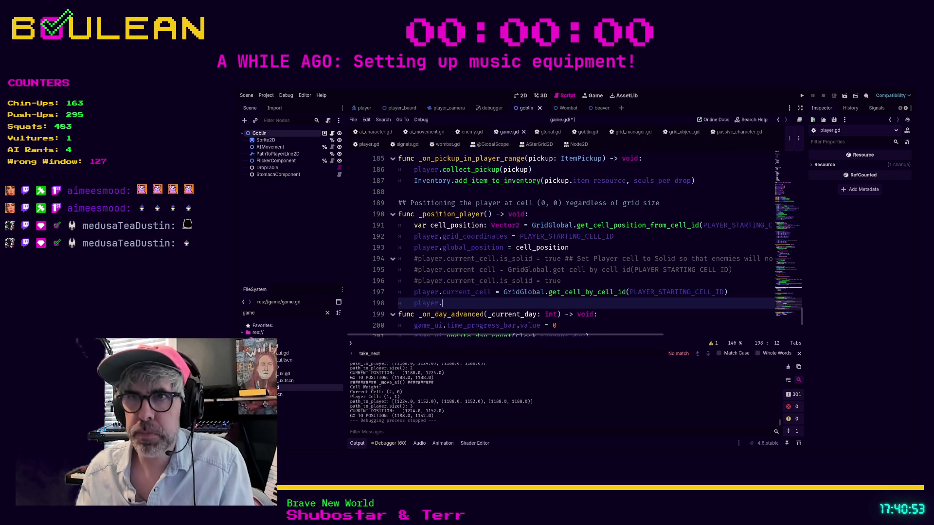
text(current_cell)
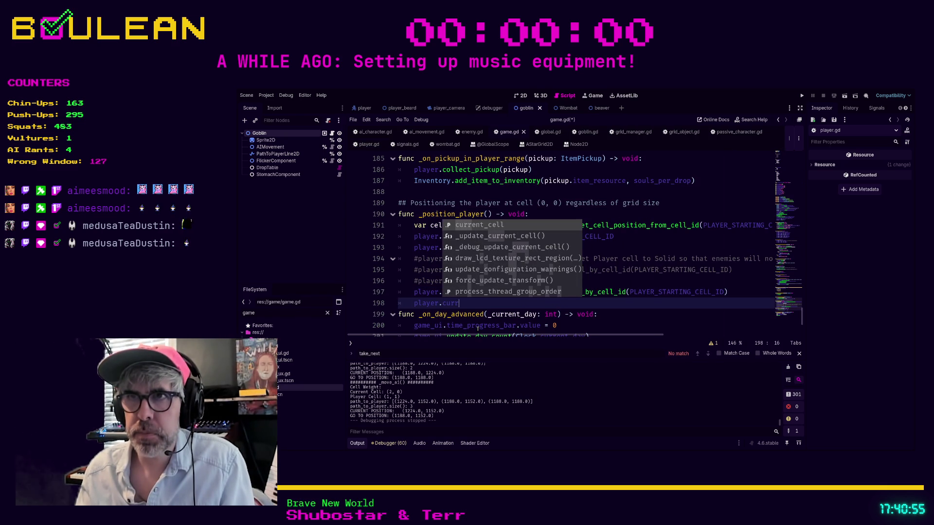
key(BackSpace)
key(BackSpace)
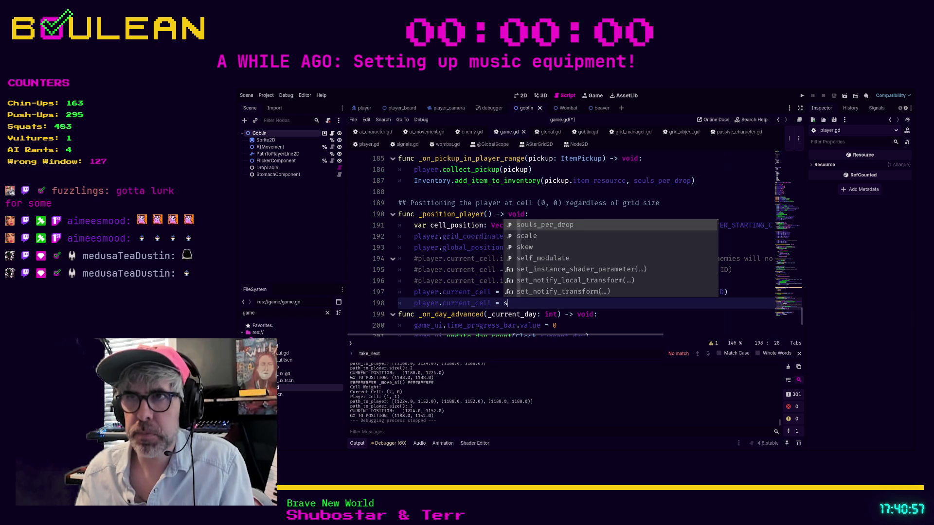
key(Escape)
key(BackSpace)
key(BackSpace)
key(BackSpace)
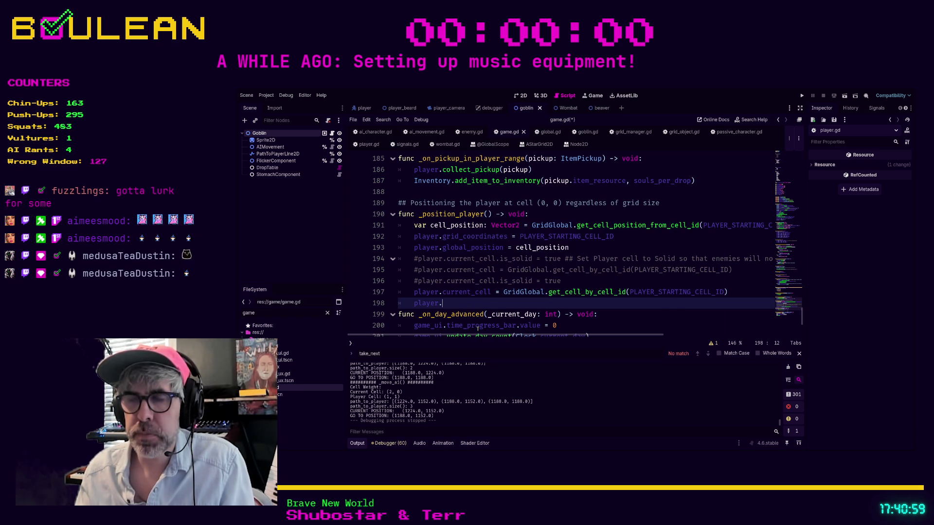
Complete the line as player.update_current_cell(), removing the autocomplete's leading underscore
text(upda)
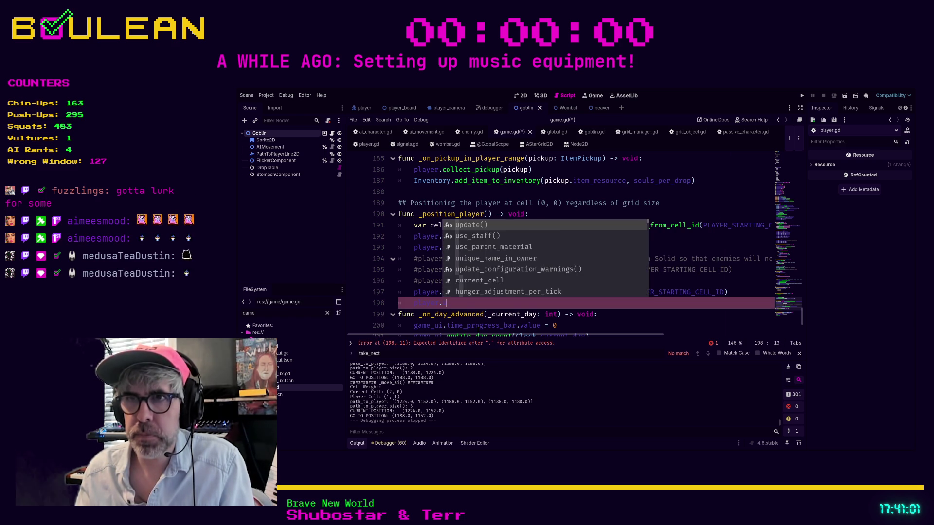
key(Down)
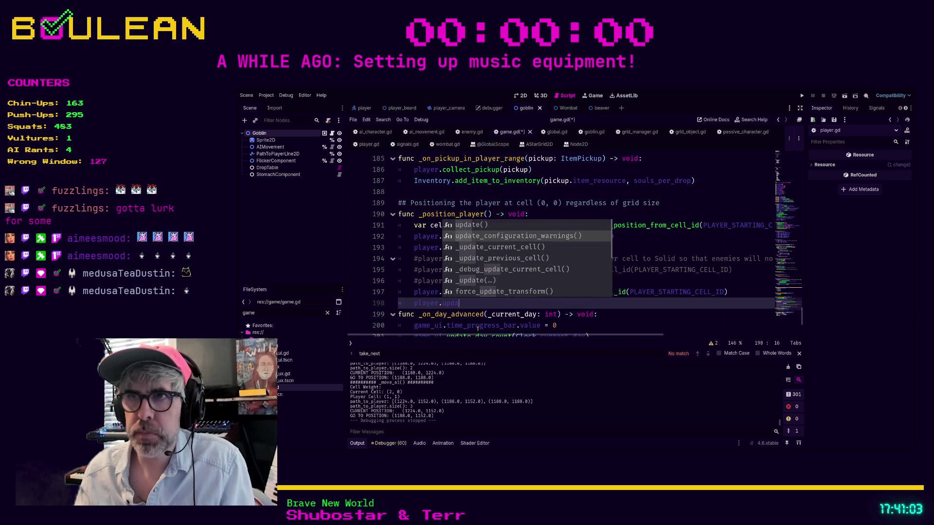
key(Down)
key(Return)
key(ctrl+Left)
key(ctrl+Left)
key(Delete)
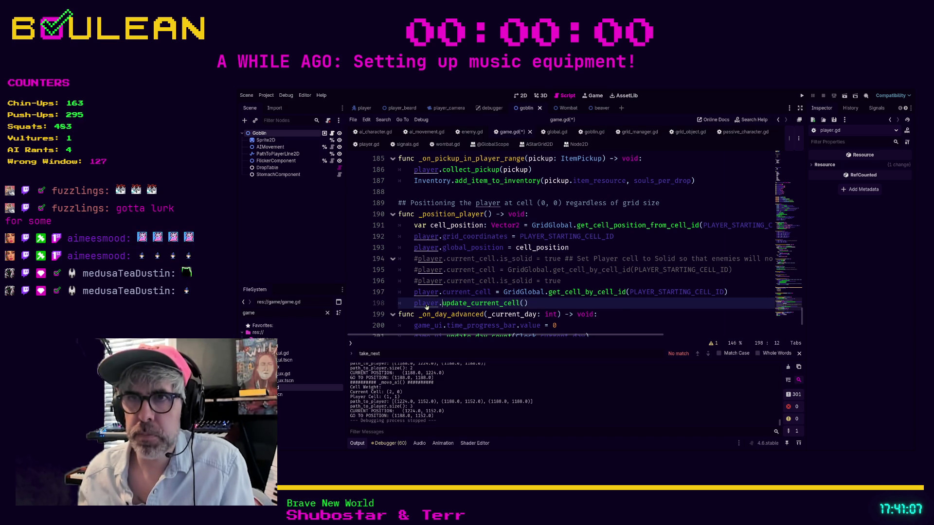
ctrl+click(427, 304)
scroll(465, 292, down, 6)
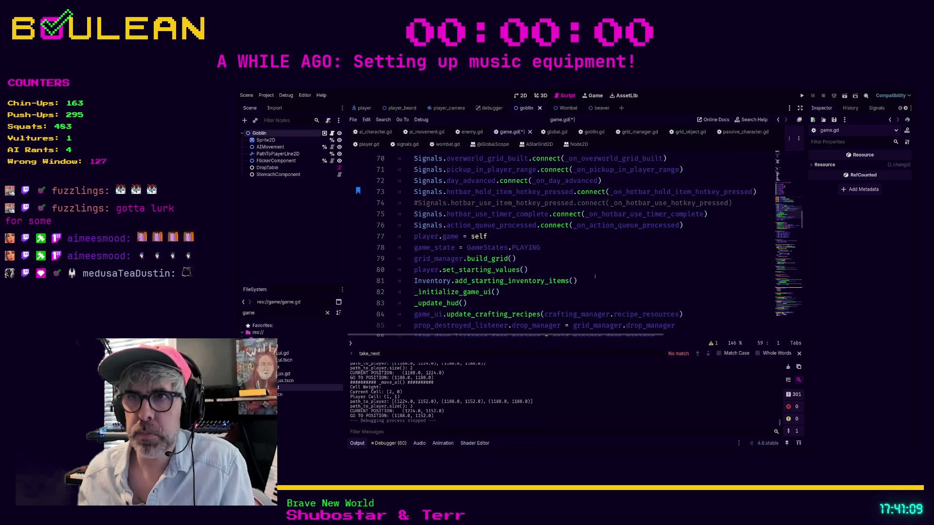
Search game.gd for '_update_curr', save game.gd, and return to player.gd's _update_current_cell
click(594, 279)
key(ctrl+f)
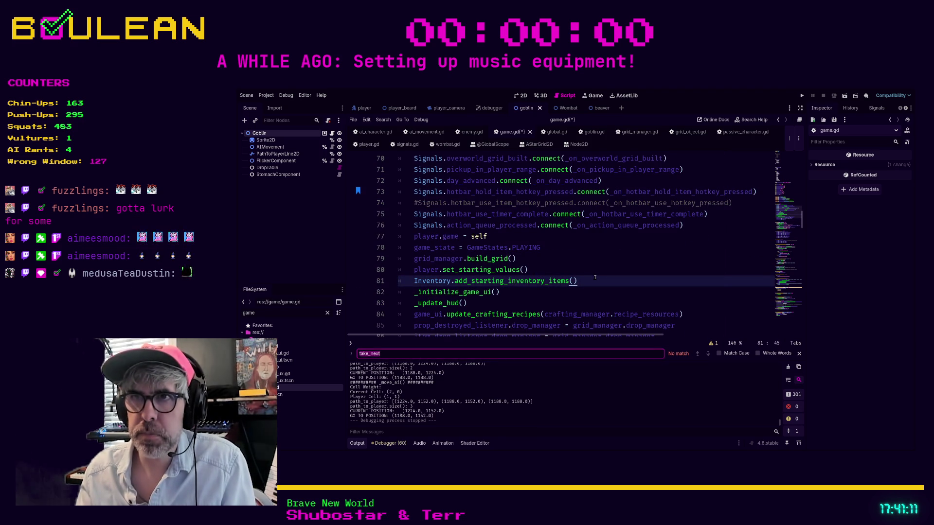
text(_update_cr)
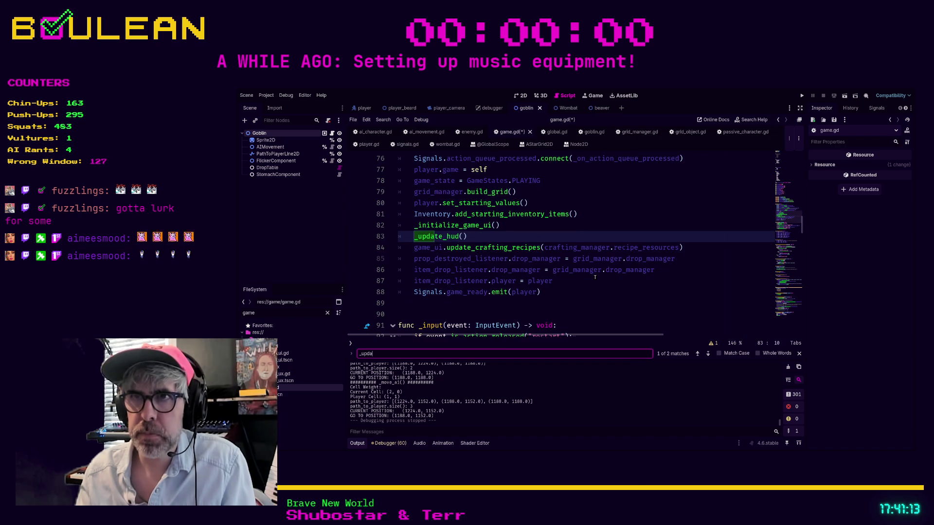
key(BackSpace)
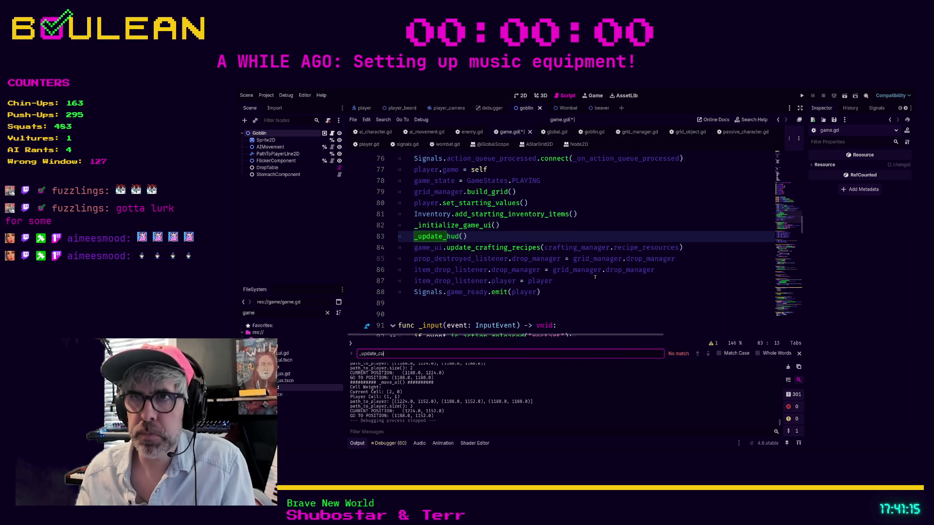
text(rr)
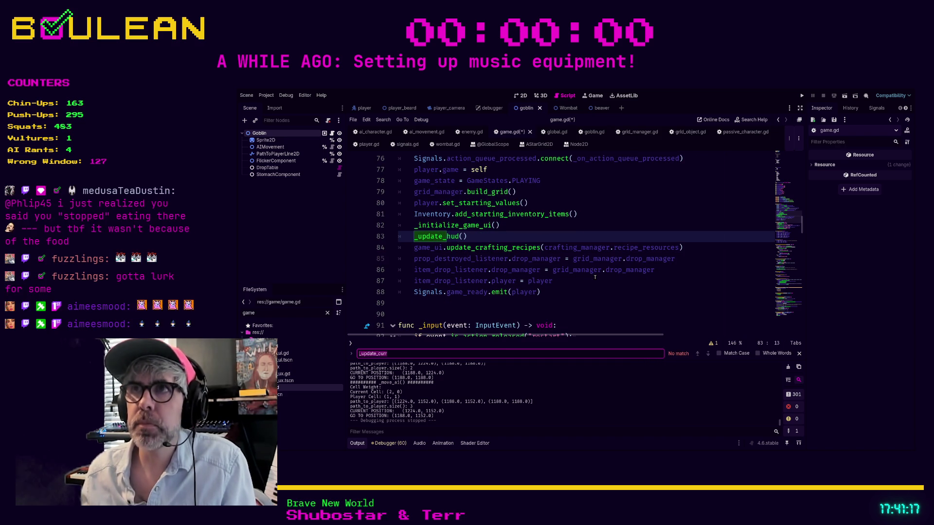
click(591, 292)
key(ctrl+s)
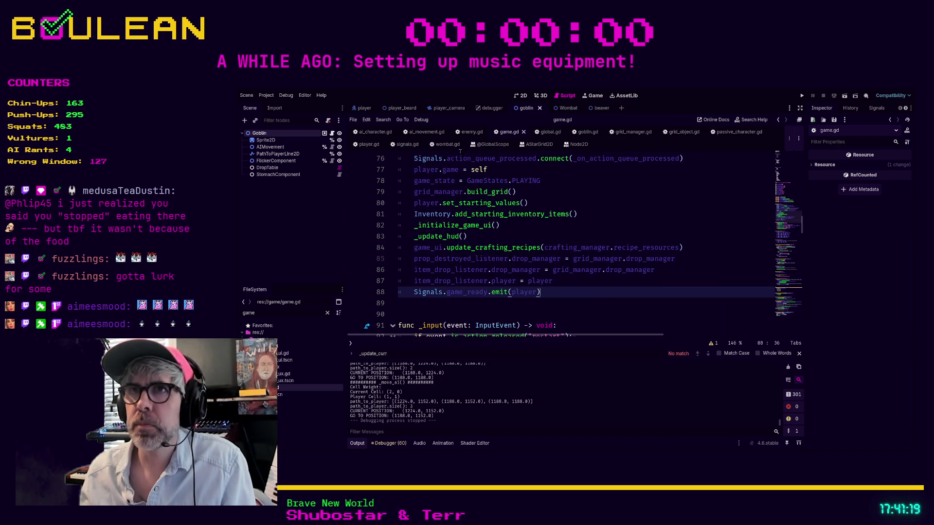
key(alt+Left)
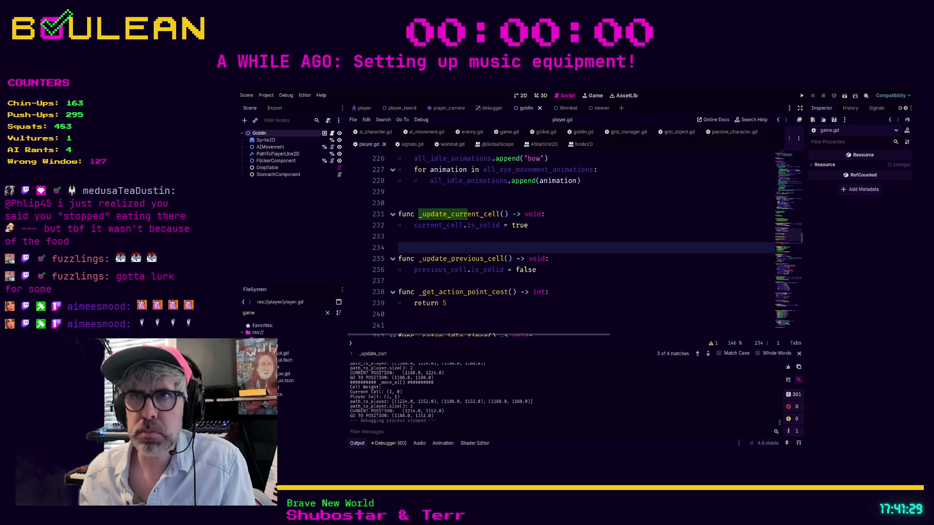
Rename the function on line 231 from _update_current_cell to update_current_cell
click(419, 214)
key(Delete)
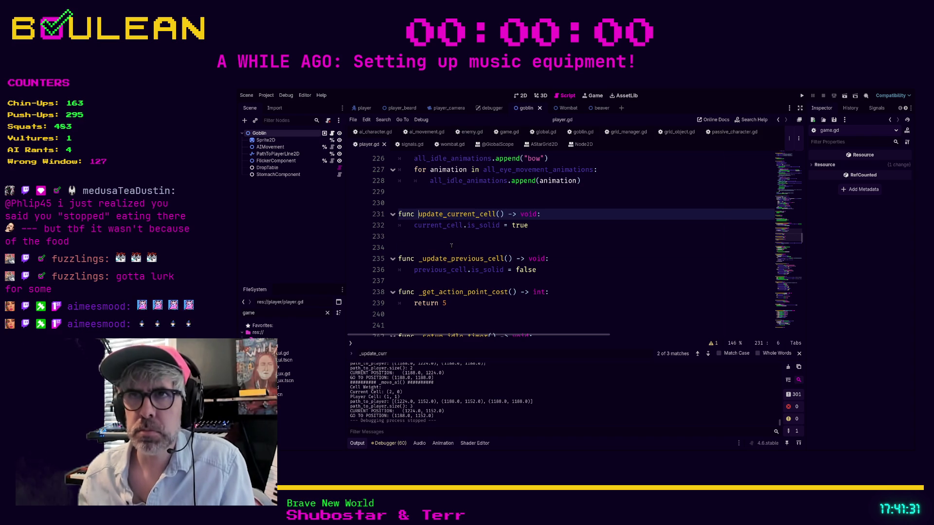
click(451, 245)
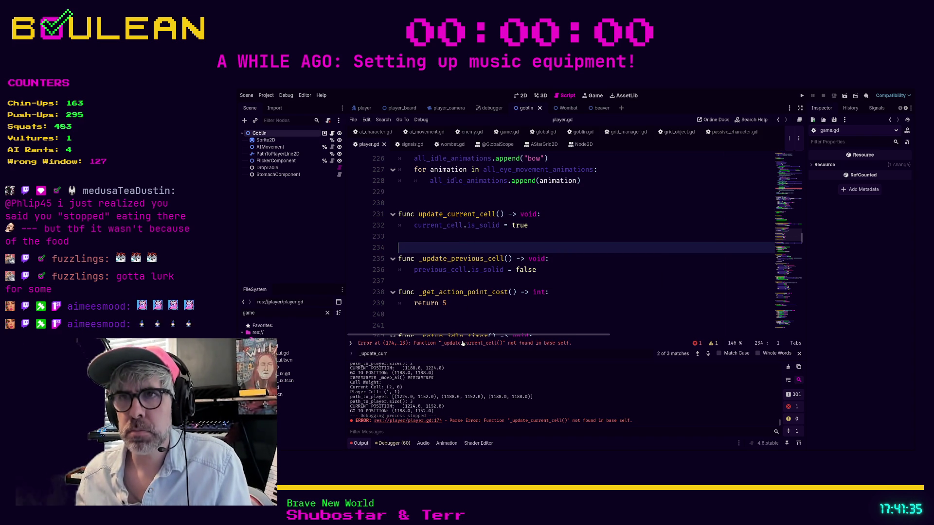
Drop the underscore from the line 174 call and run the game with F5
click(460, 344)
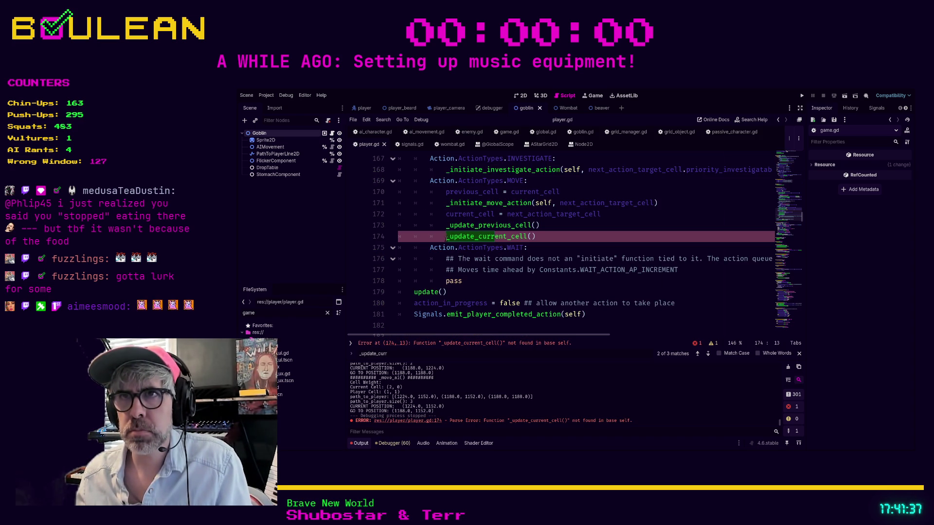
key(BackSpace)
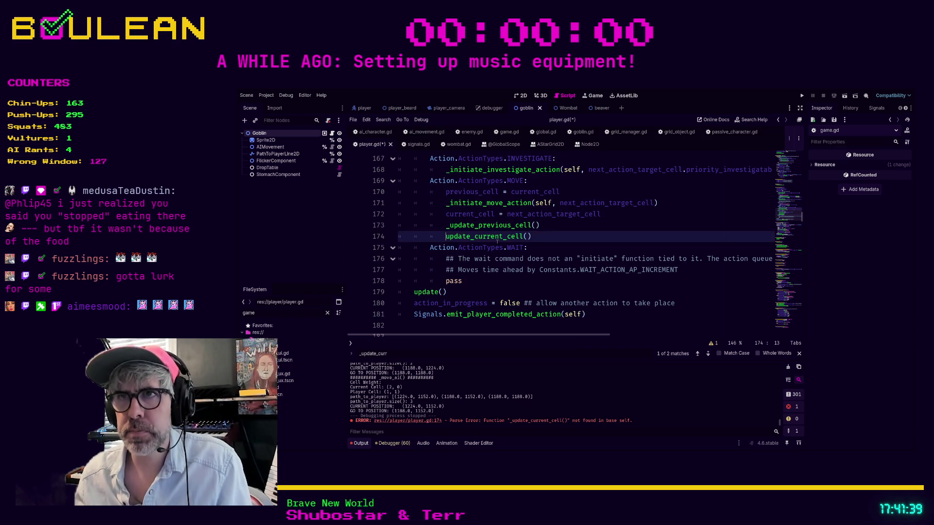
click(564, 229)
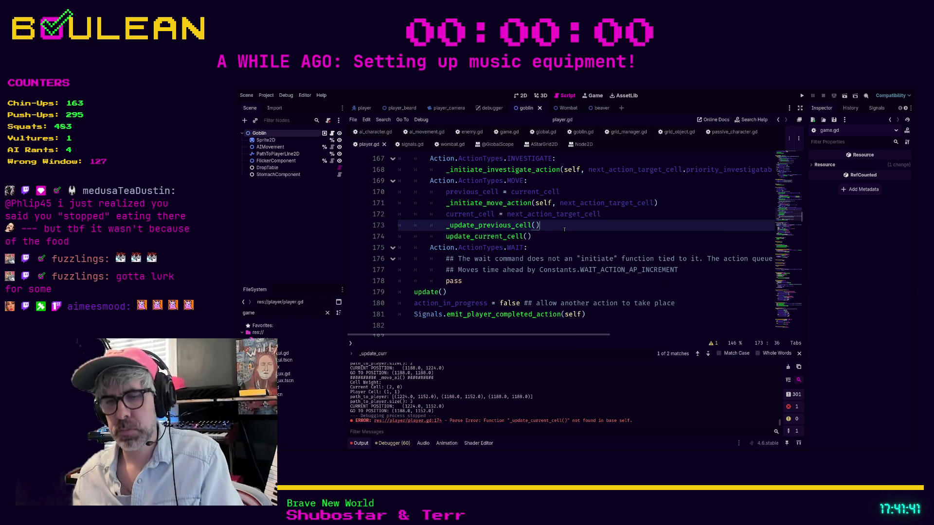
key(F5)
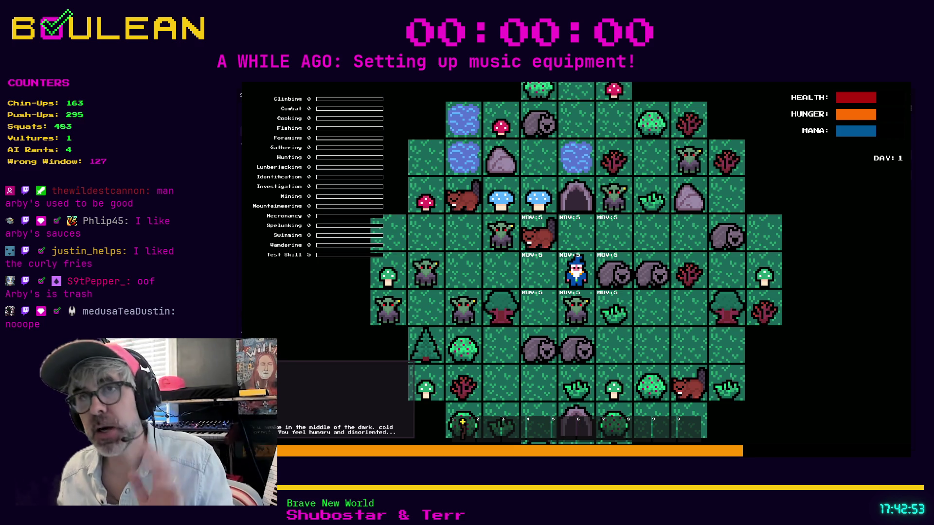
Turn on the Show Solid Cells overlay in the game's debug panel
key(grave)
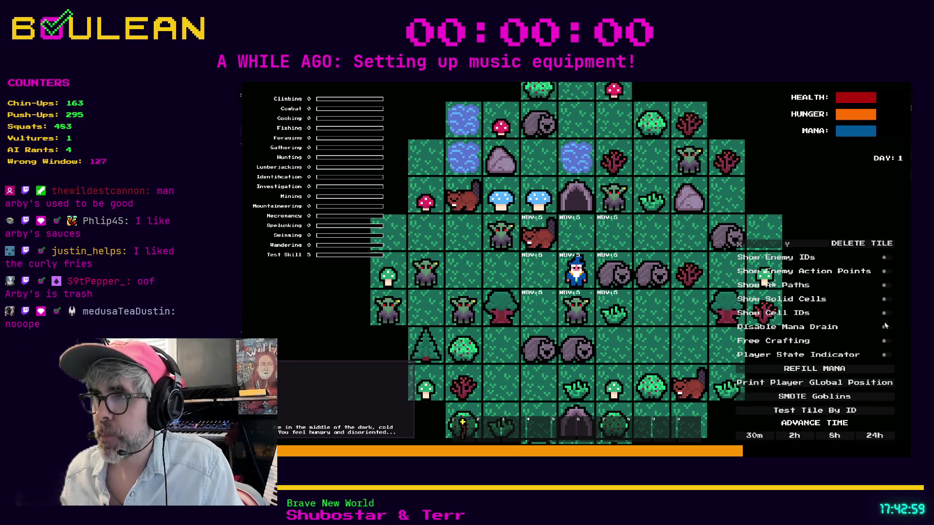
click(887, 300)
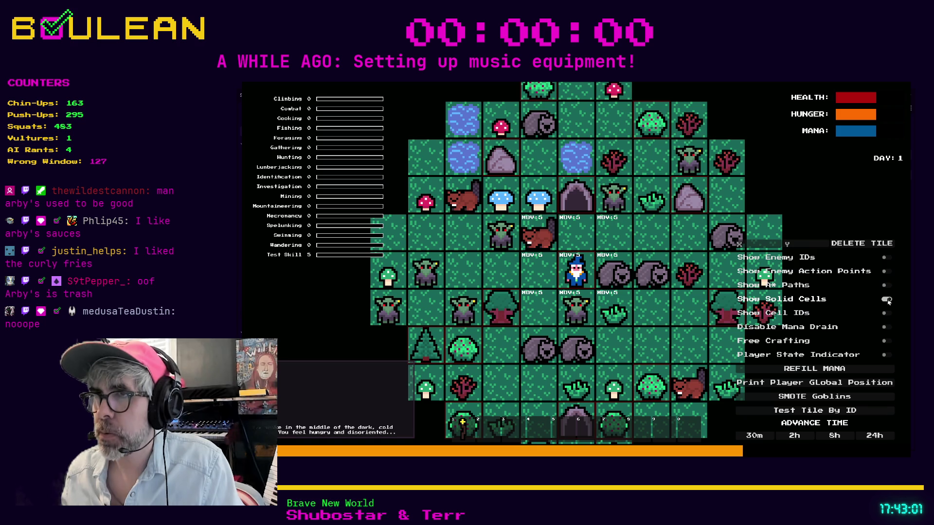
key(grave)
Walk the wizard around the map tile by tile, waiting a couple of turns
key(Left)
key(Left)
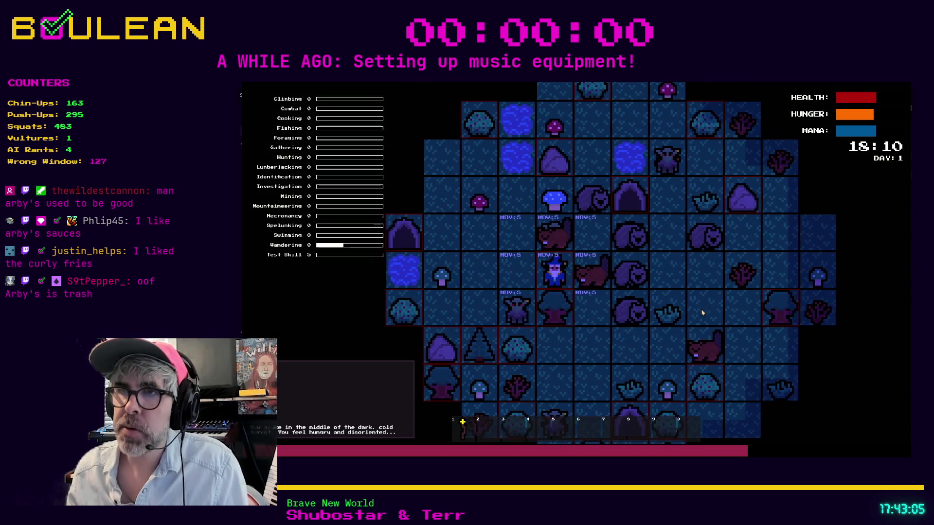
key(Left)
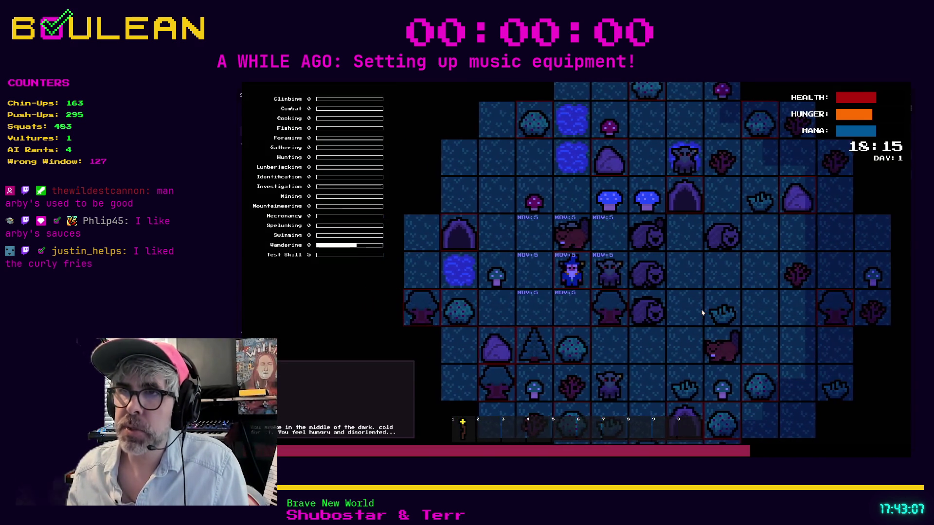
key(Left)
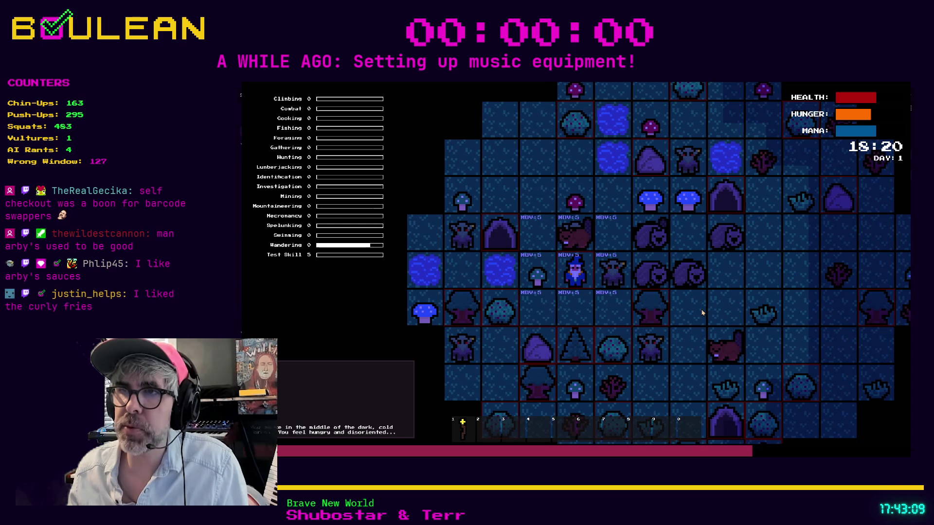
key(Down)
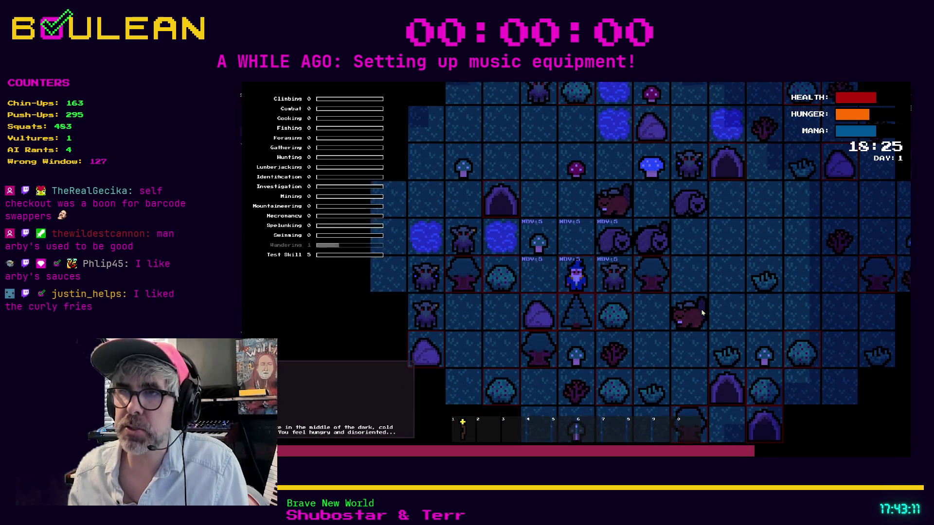
key(Up)
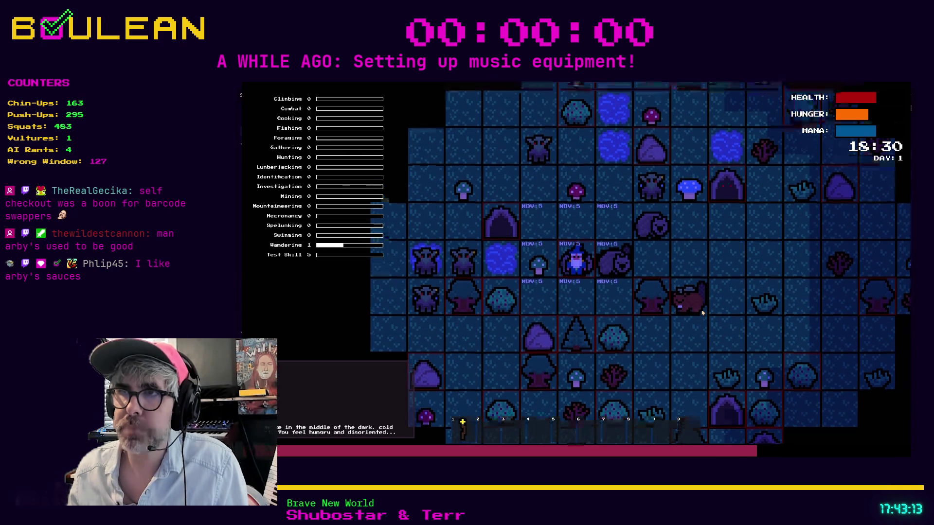
key(Up)
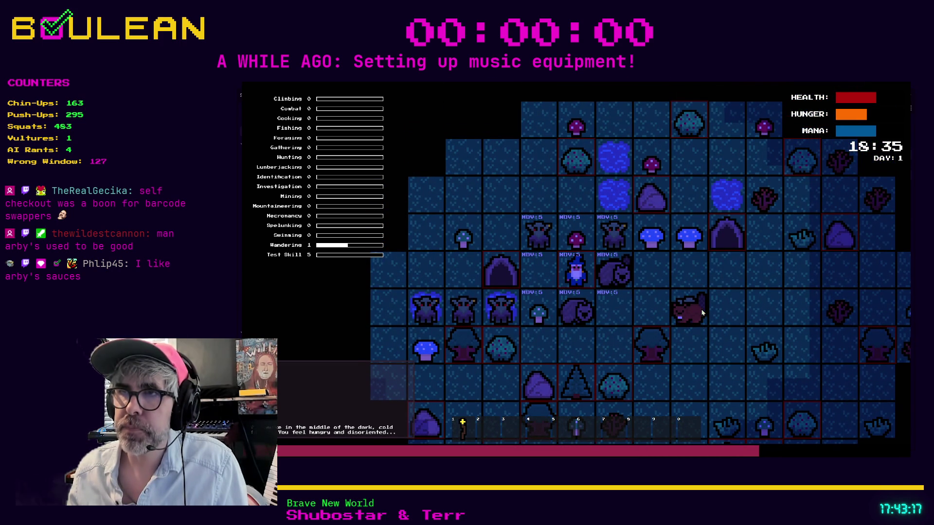
key(Up)
key(Left)
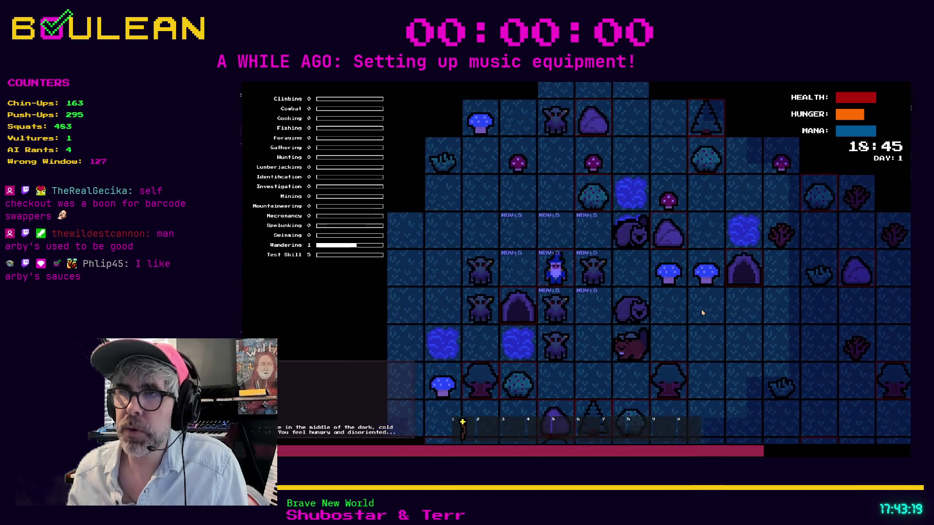
key(Up)
key(Left)
key(Up)
key(Left)
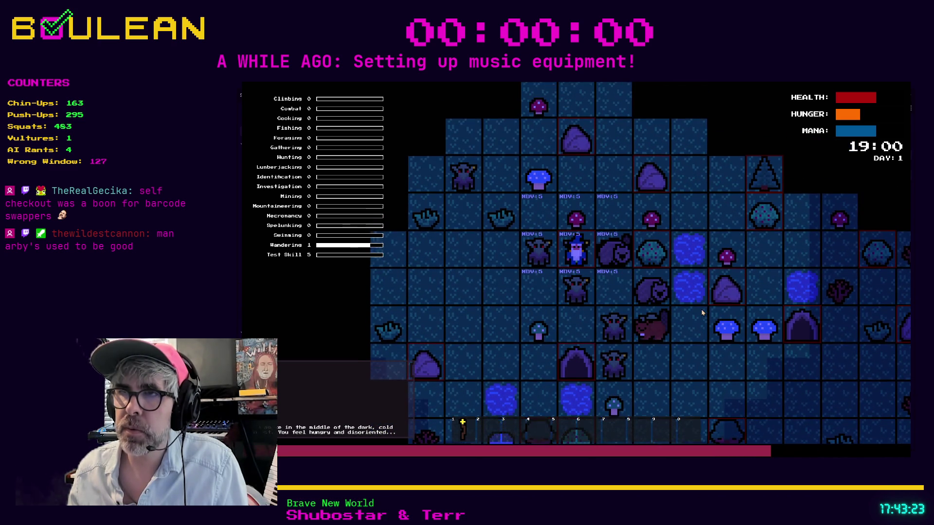
key(Up)
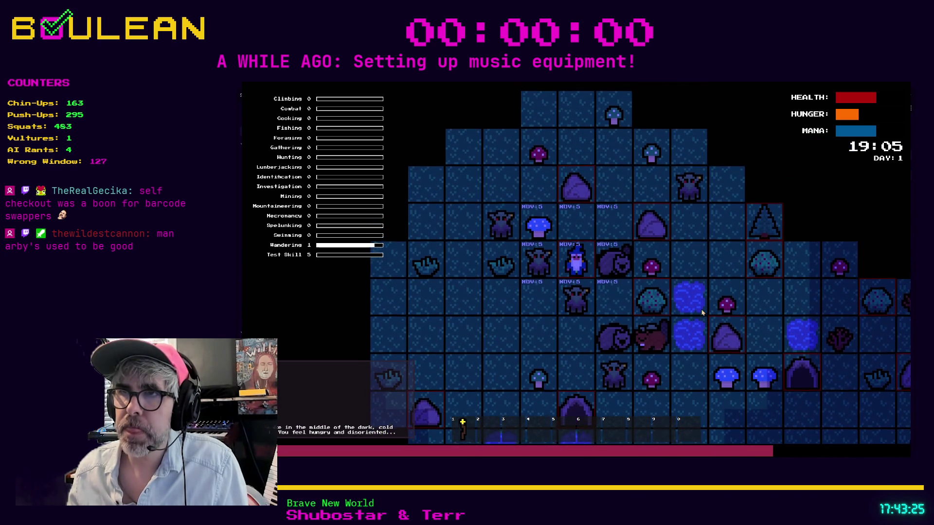
key(Up)
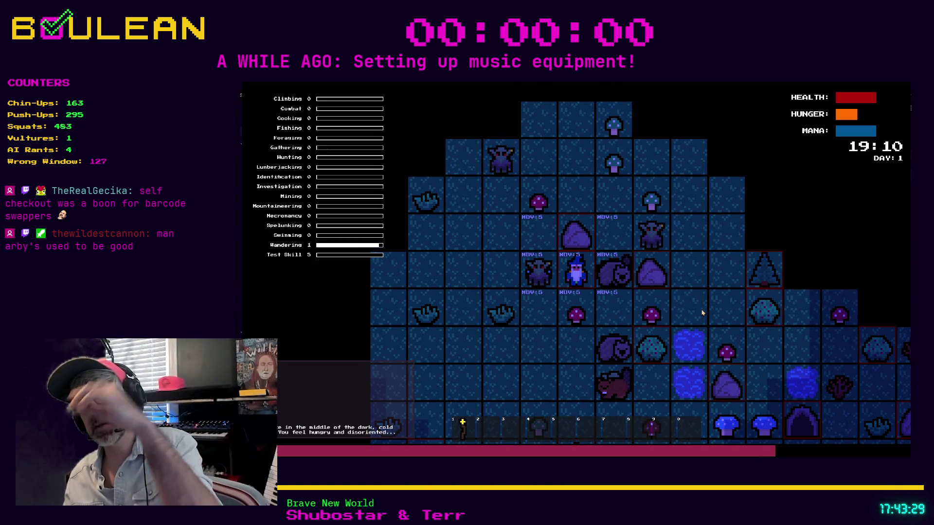
key(Down)
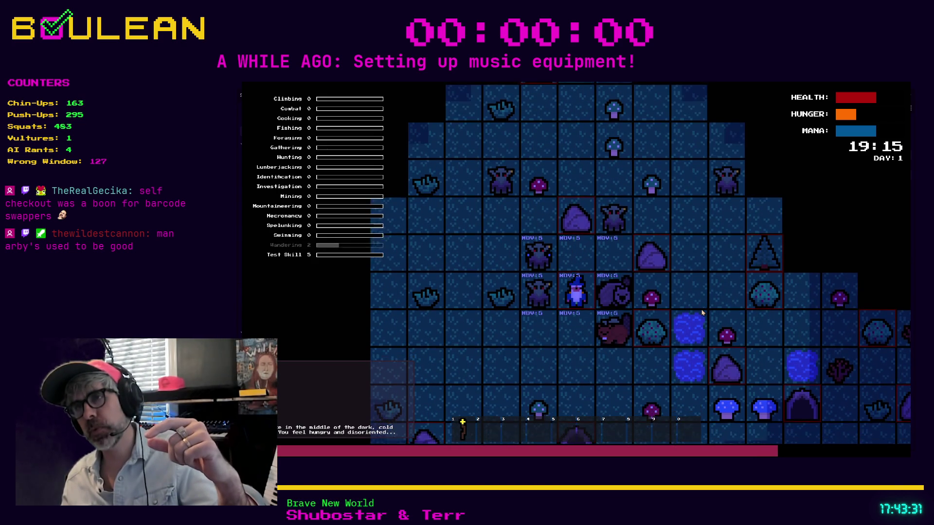
key(Down)
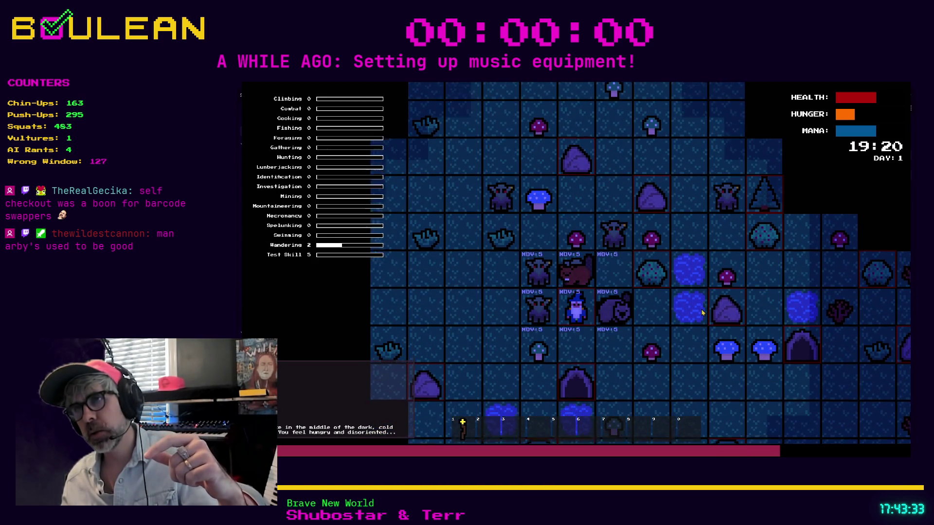
key(Down)
key(Down)
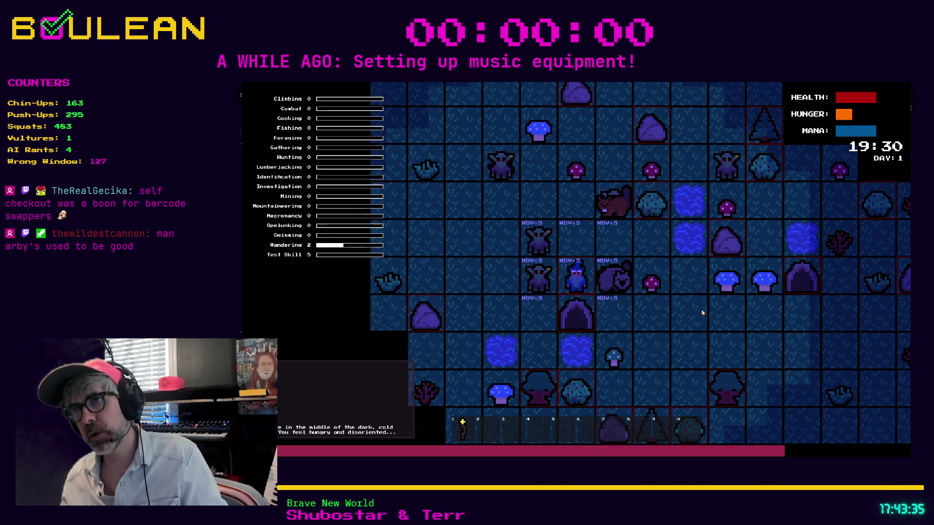
key(Left)
key(Left)
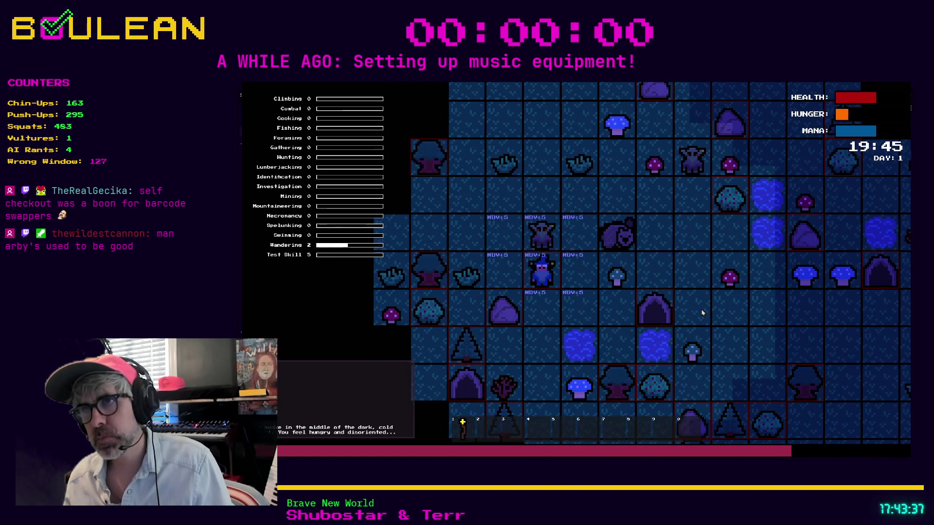
key(Right)
key(space)
key(space)
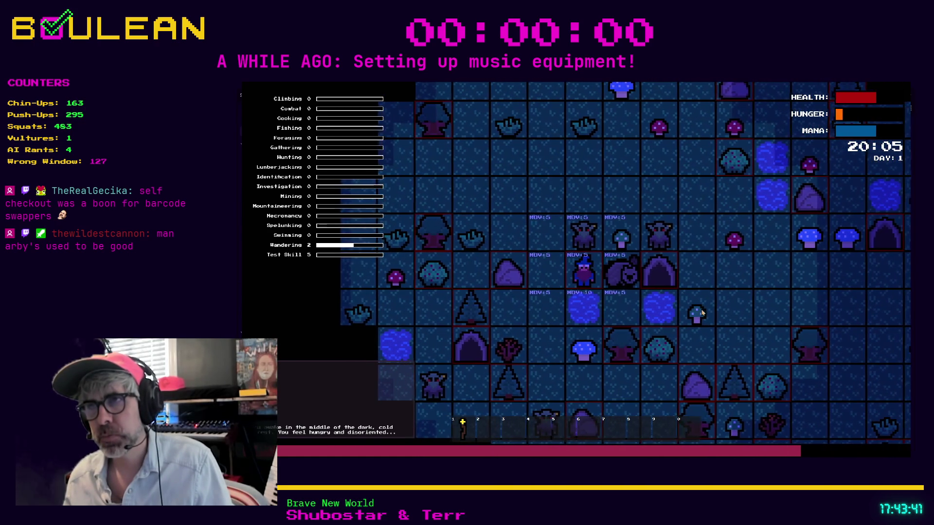
key(space)
key(space)
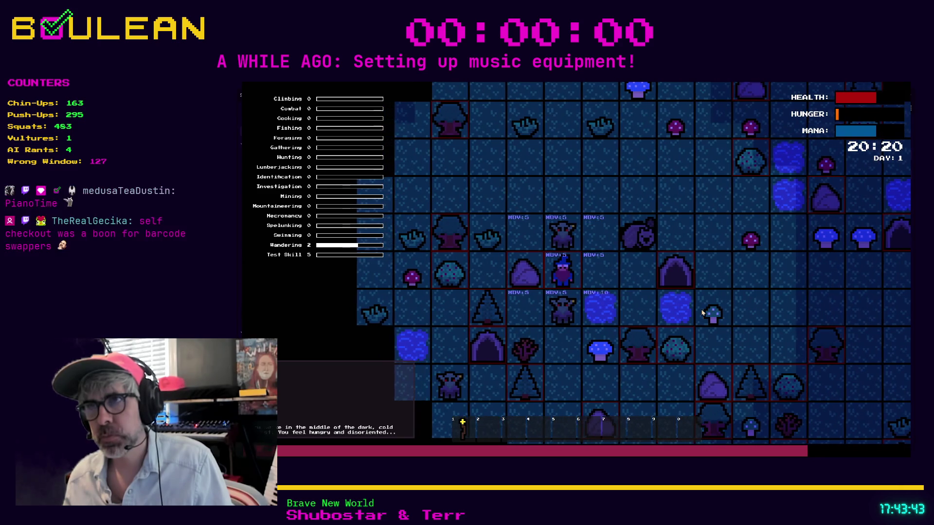
key(Right)
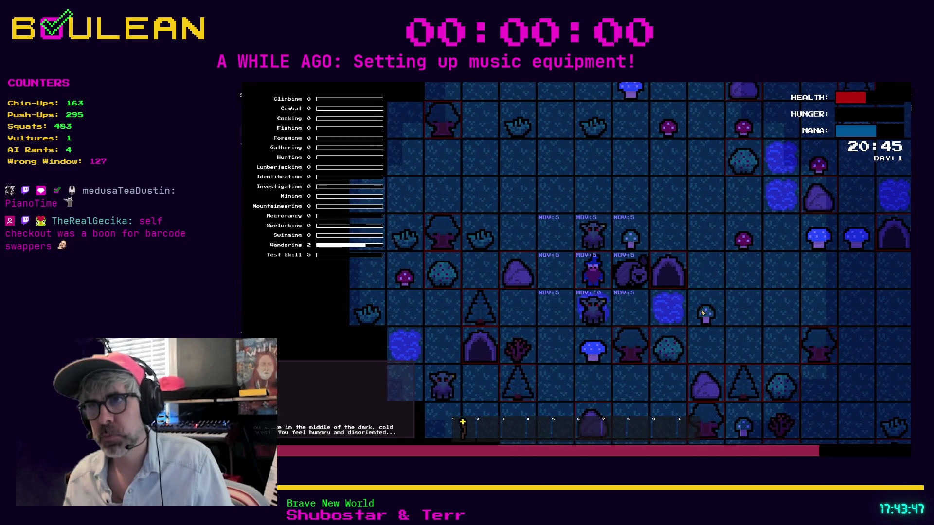
key(Left)
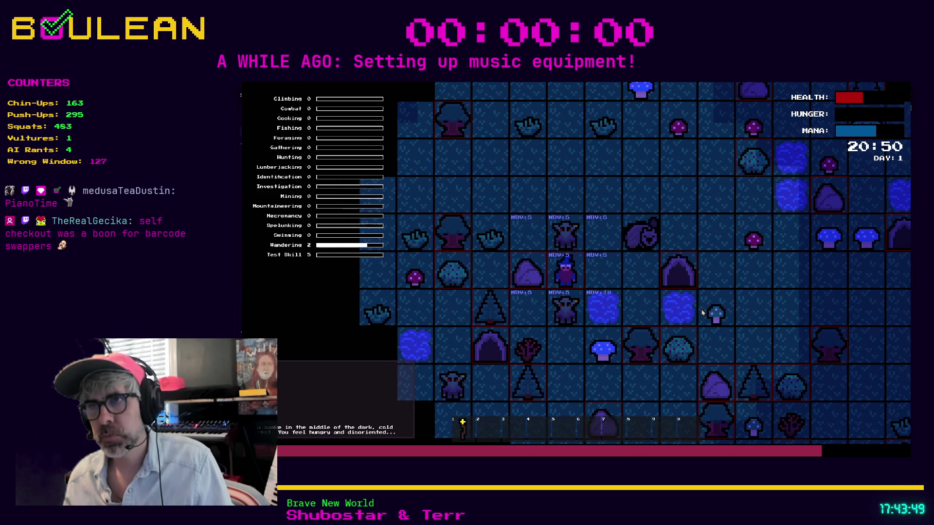
key(Left)
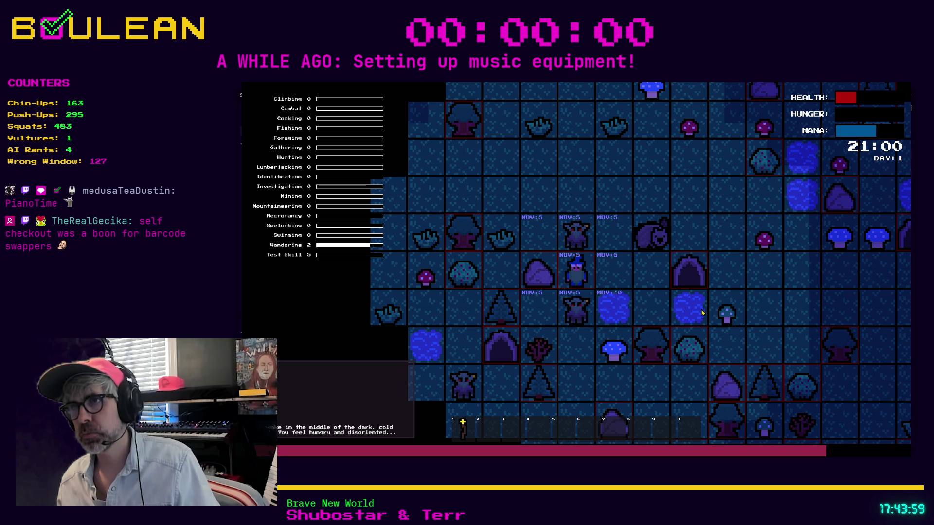
Attack the Beaver twice, then the Goblin, until GAME OVER appears
key(Down)
key(Down)
key(Down)
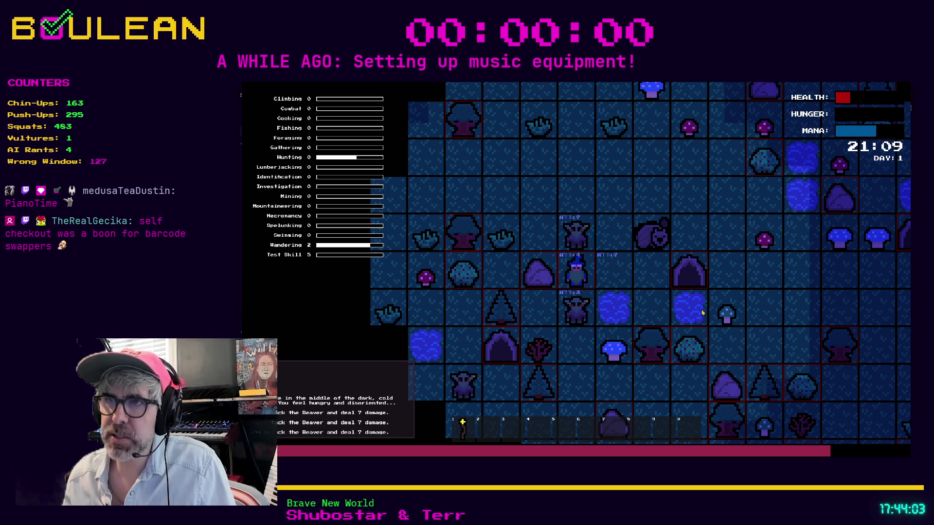
key(Down)
key(Up)
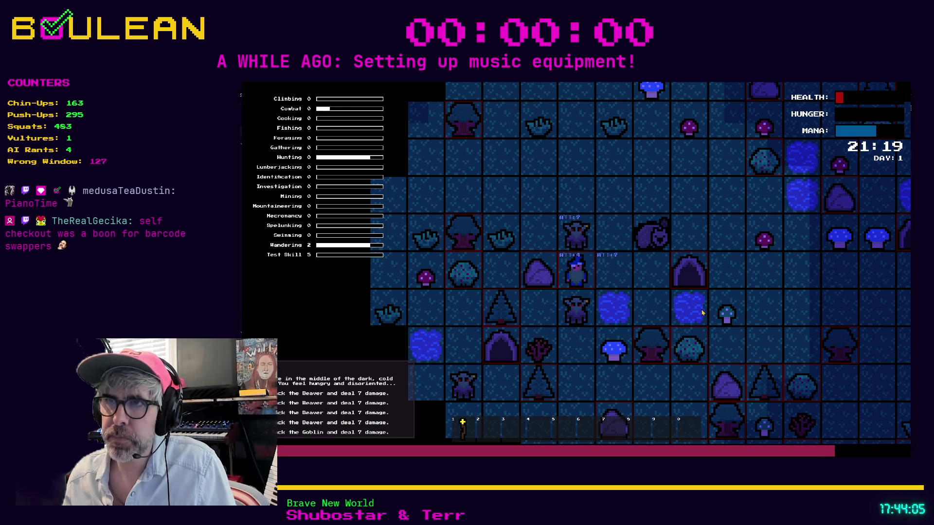
key(Up)
key(Up)
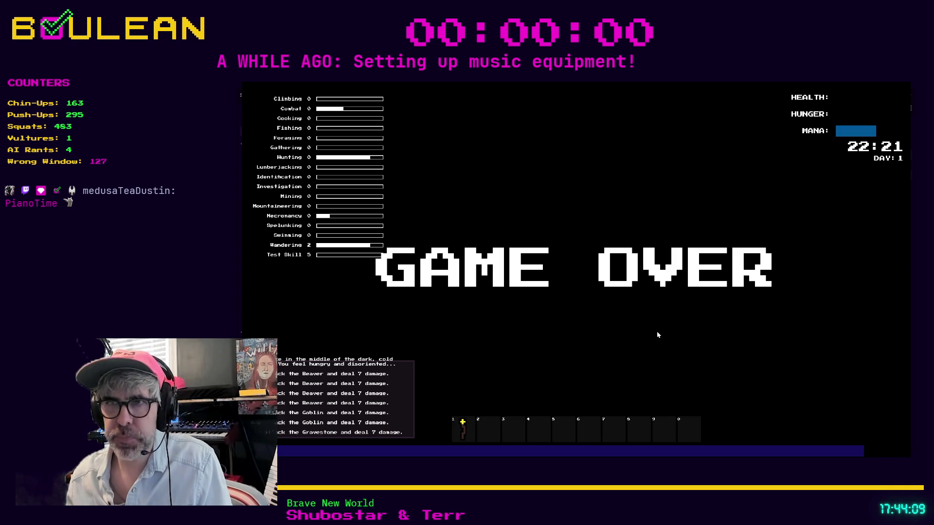
Relaunch the game, step the wizard onto the Raw Meat, then stop the game
click(606, 286)
key(F5)
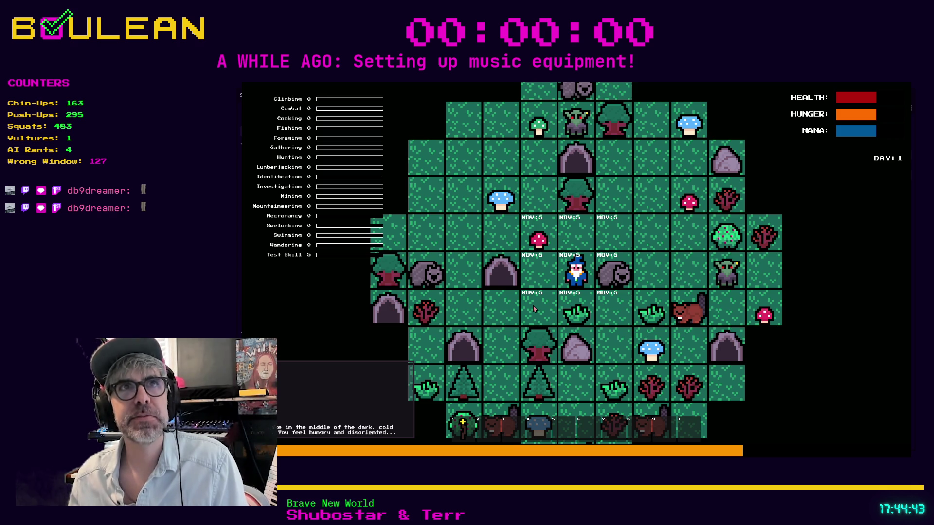
key(Left)
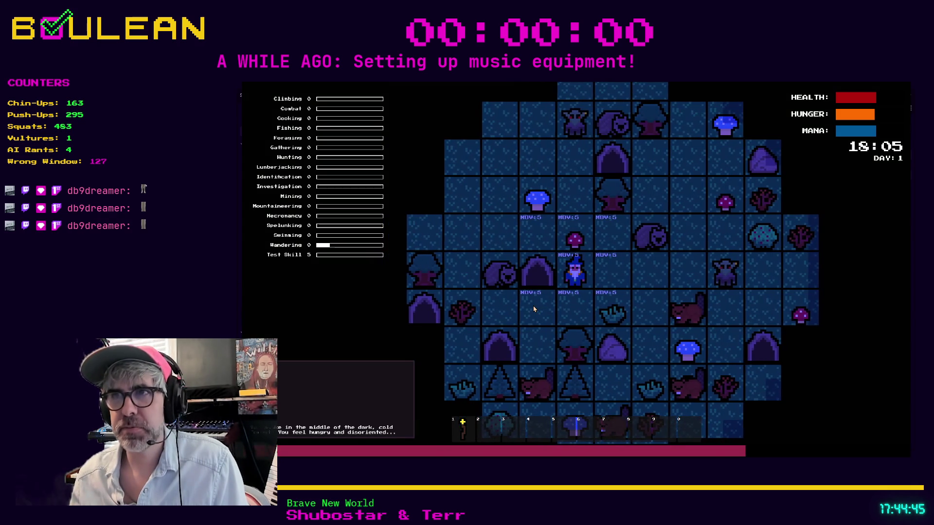
key(Right)
key(Right)
key(Right)
key(Right)
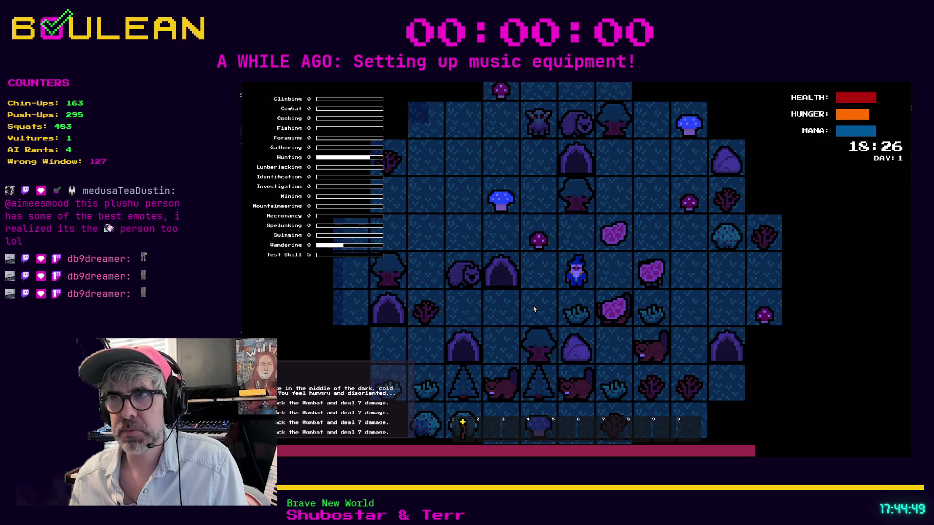
key(Right)
key(Up)
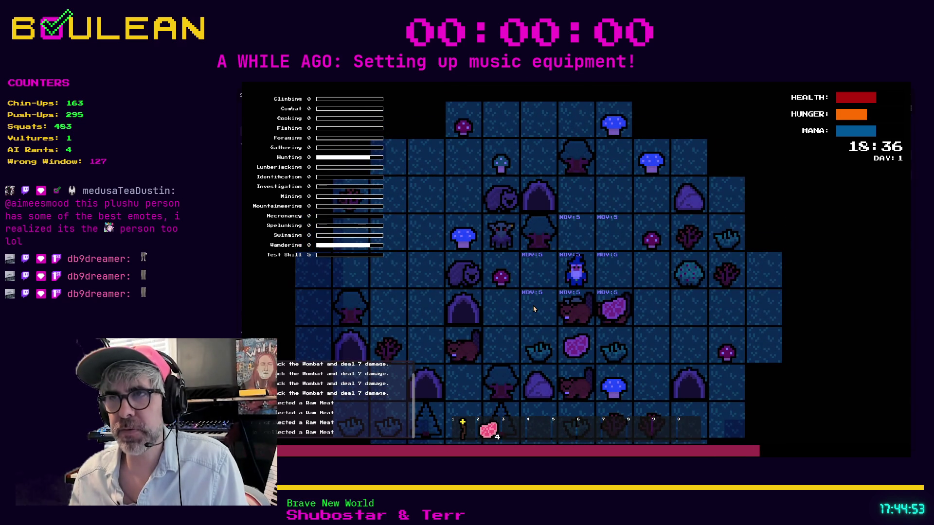
key(Right)
key(Left)
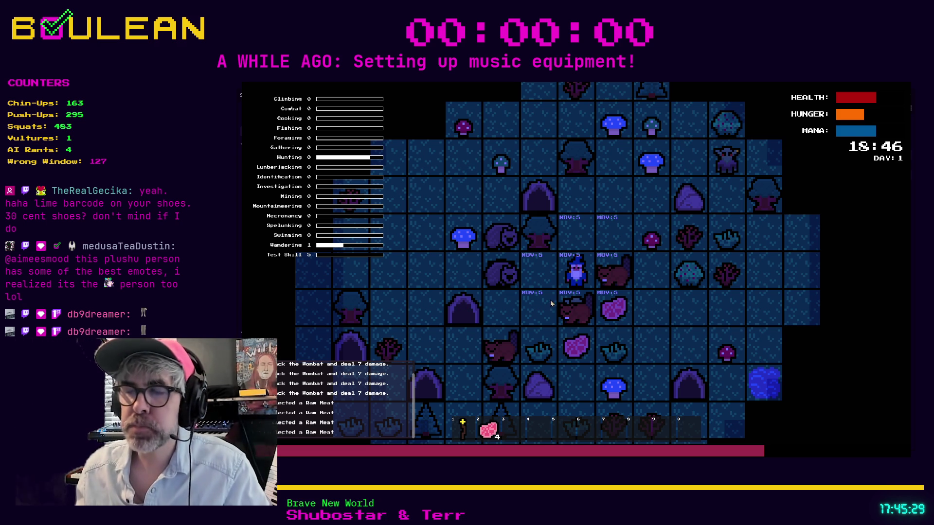
key(Escape)
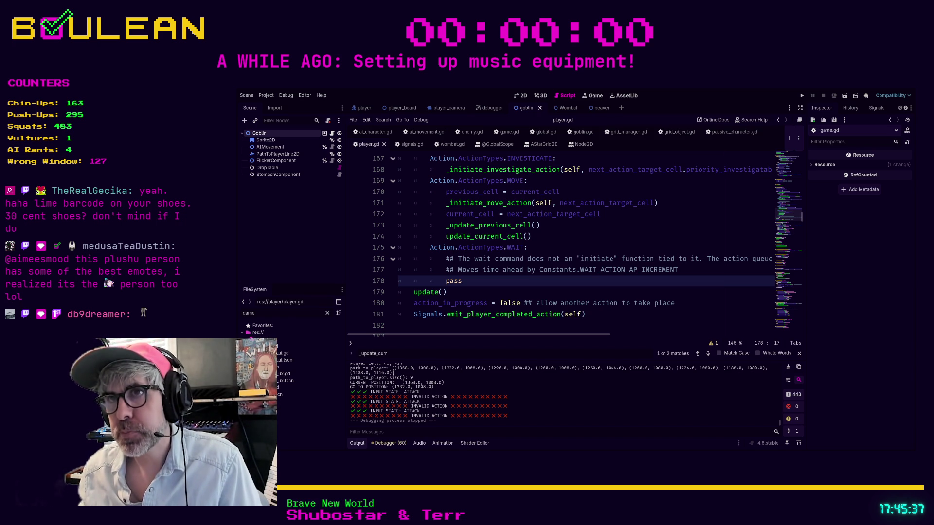
Review player.gd's action code around lines 158–182, then bring up signals.gd
scroll(574, 243, up, 3)
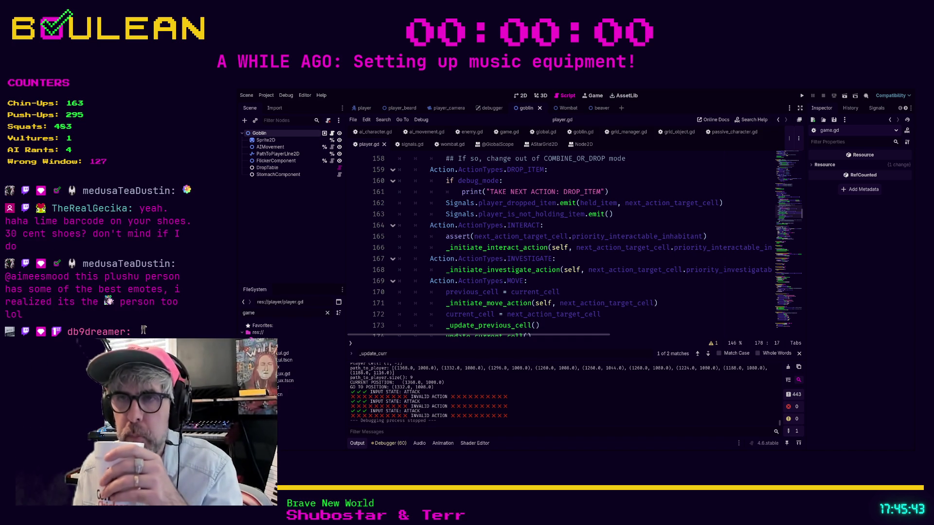
scroll(573, 243, down, 4)
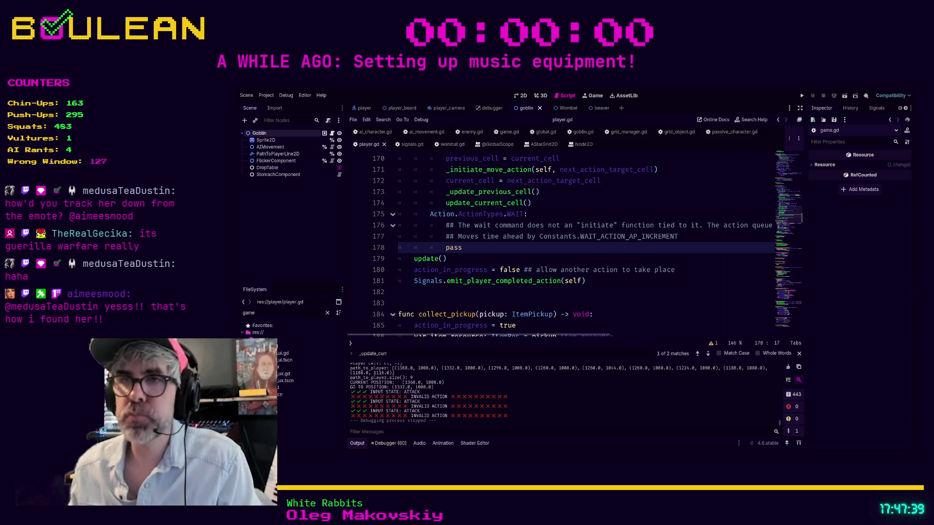
click(478, 259)
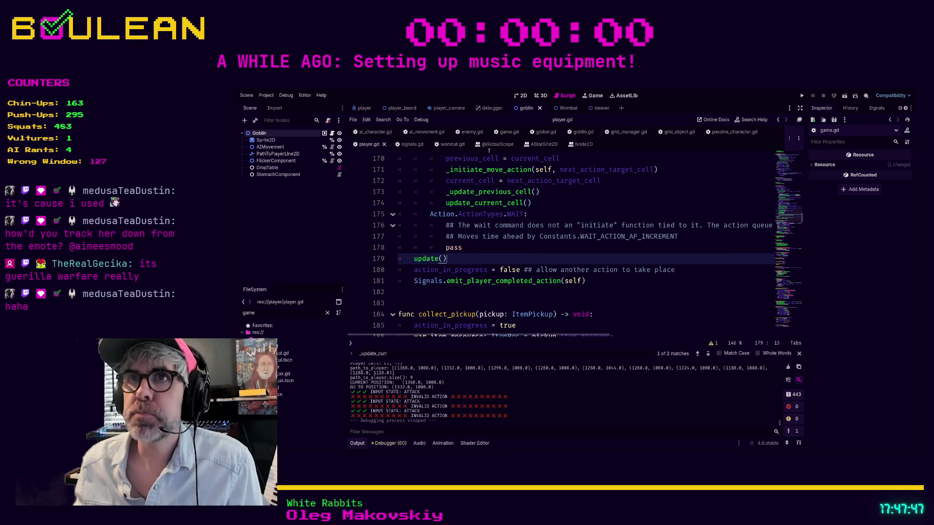
click(408, 144)
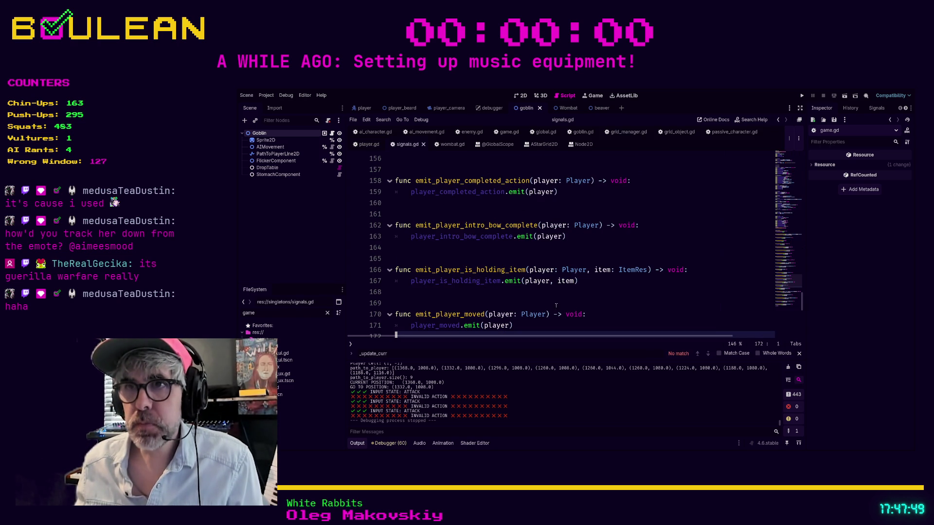
Browse through signals.gd's emit_ functions and signal declarations
click(576, 299)
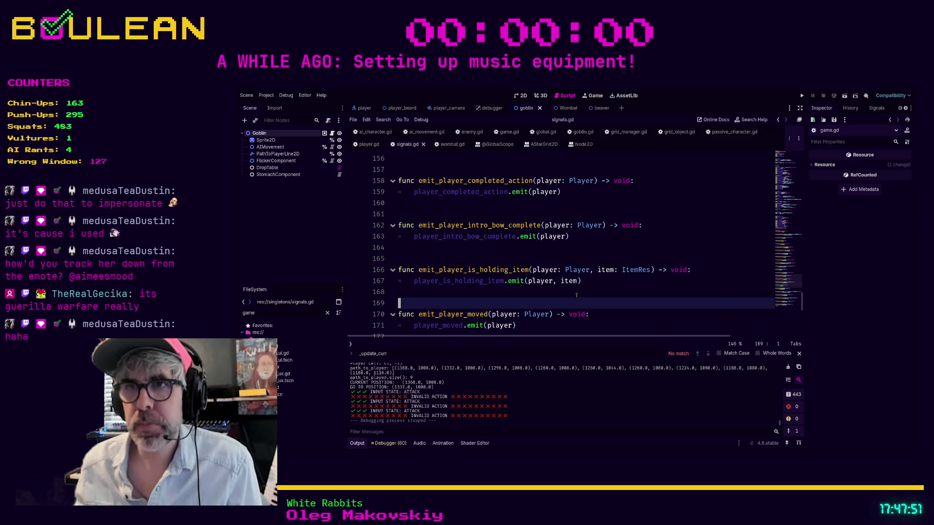
scroll(576, 295, down, 2)
scroll(576, 295, down, 2)
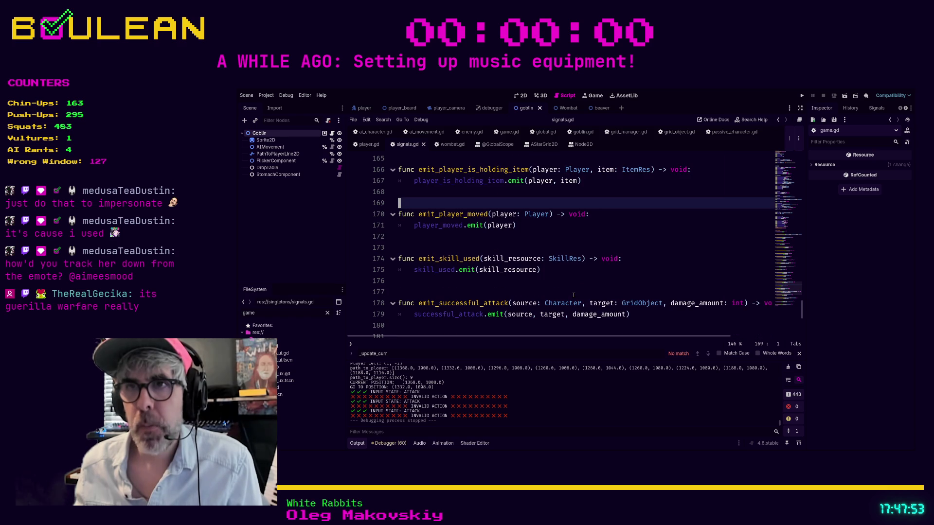
scroll(573, 295, up, 6)
scroll(574, 295, up, 3)
drag(801, 281, 800, 219)
scroll(580, 285, down, 10)
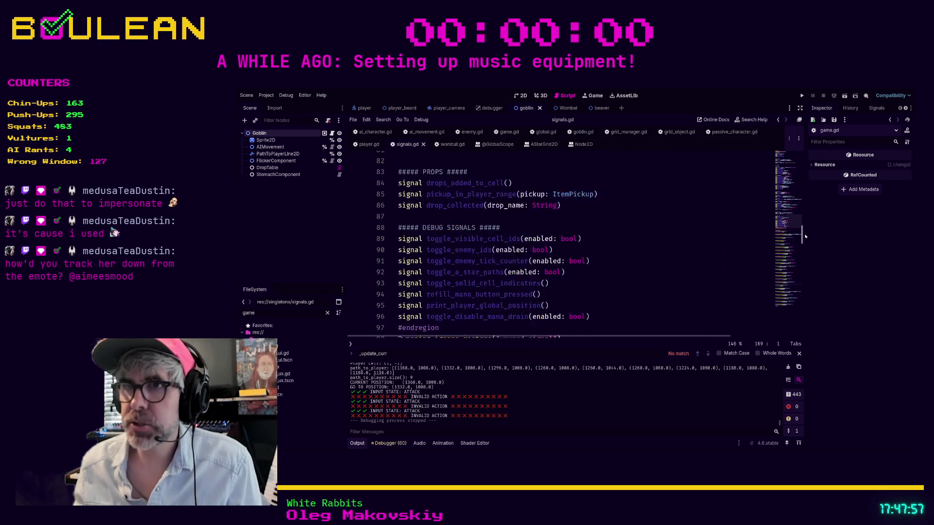
scroll(580, 285, up, 6)
scroll(535, 276, down, 7)
scroll(535, 276, down, 9)
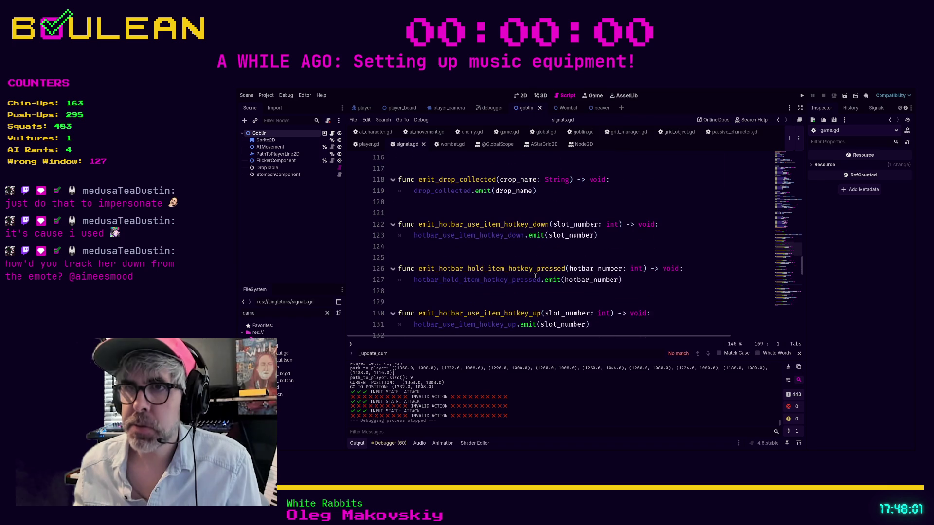
scroll(502, 281, down, 2)
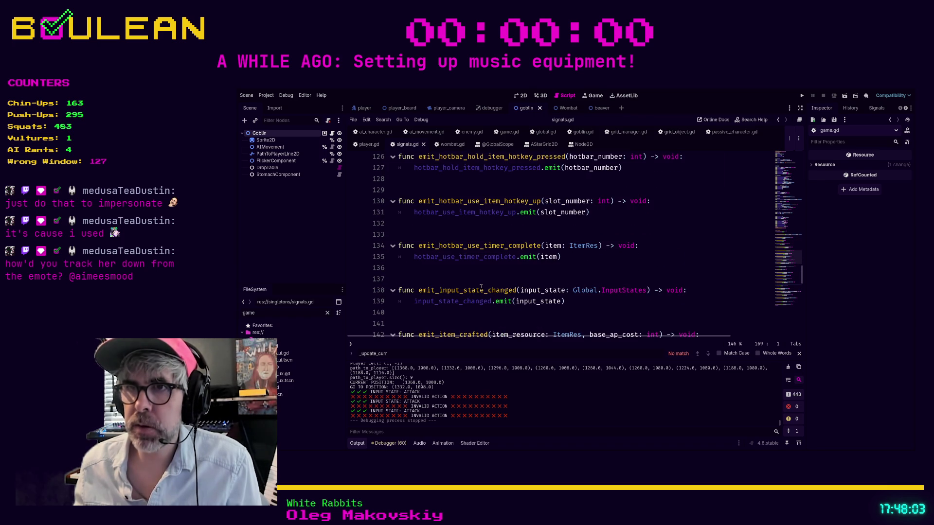
scroll(489, 270, up, 1)
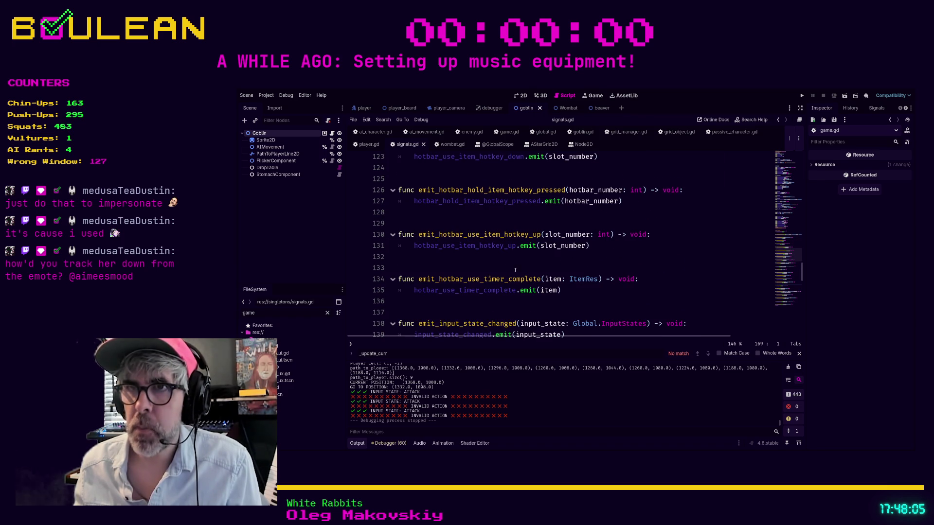
drag(801, 271, 793, 159)
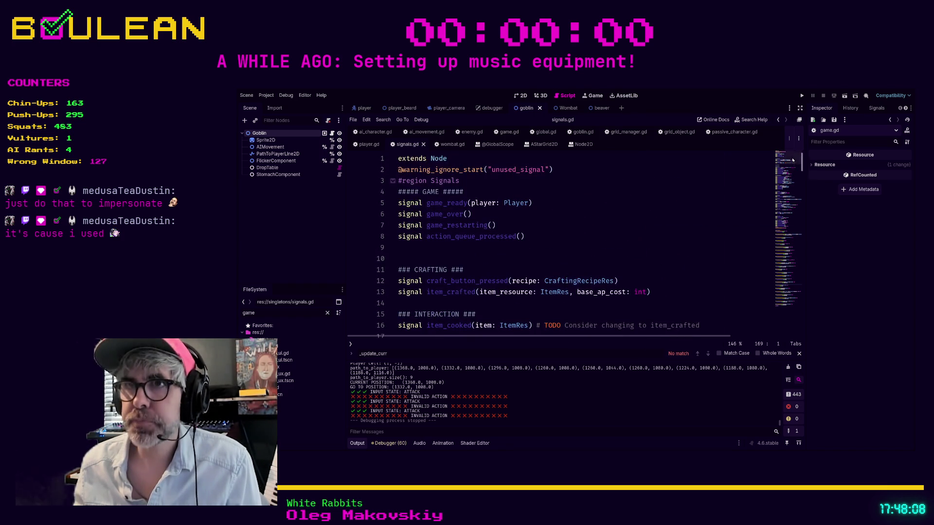
Search signals.gd for 'emit_gam', finding no existing game helper
click(604, 233)
click(590, 216)
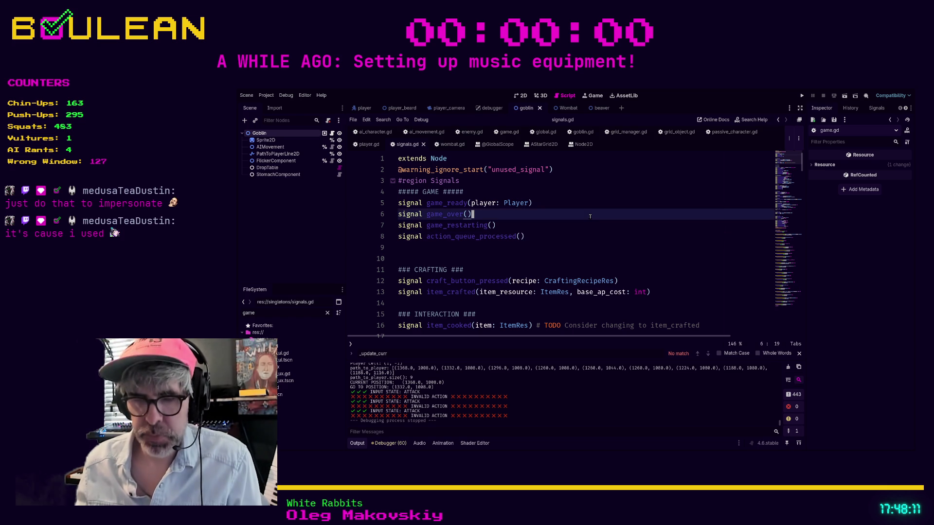
key(ctrl+f)
text(emit_game)
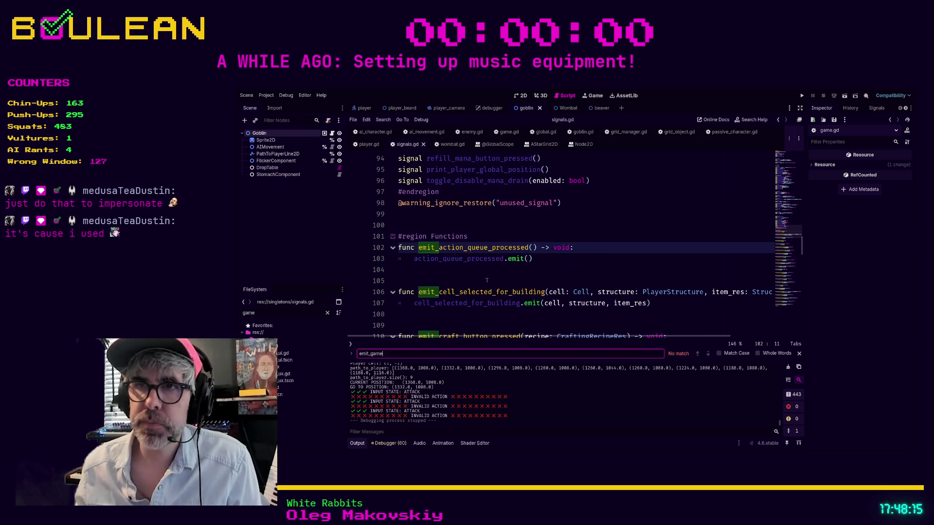
scroll(487, 281, down, 5)
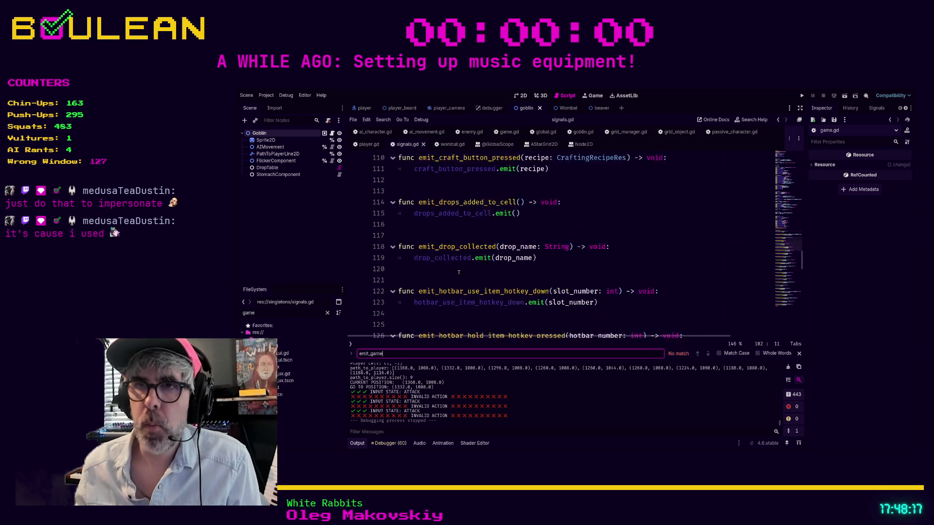
scroll(458, 272, down, 2)
scroll(447, 253, up, 1)
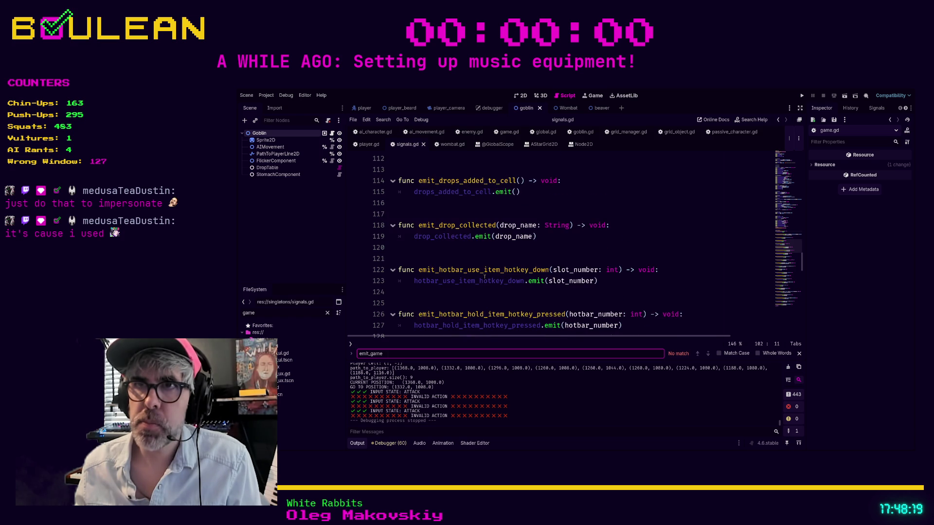
Add 'func emit_game_ready(' below emit_drop_collected and check the game_ready signal's parameters
click(460, 259)
key(Return)
key(Return)
key(Return)
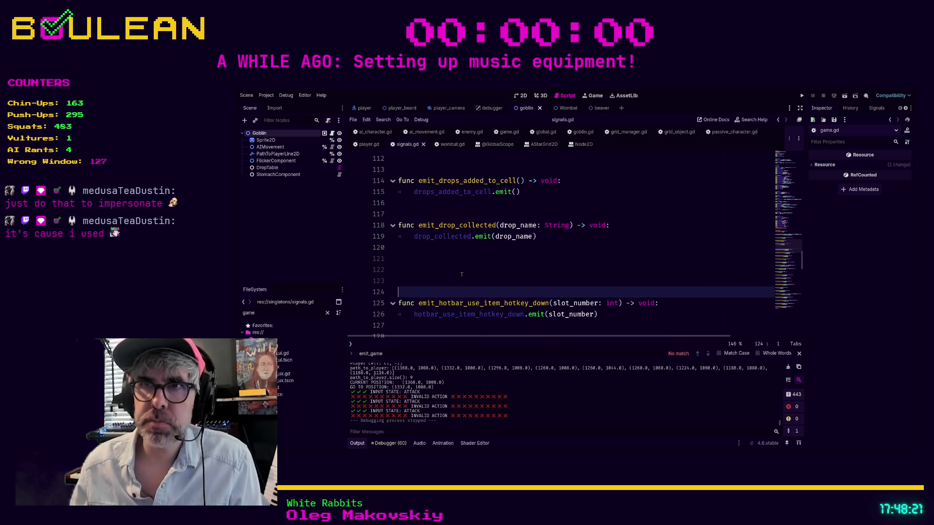
key(Up)
key(Up)
text(f)
text(unc emit)
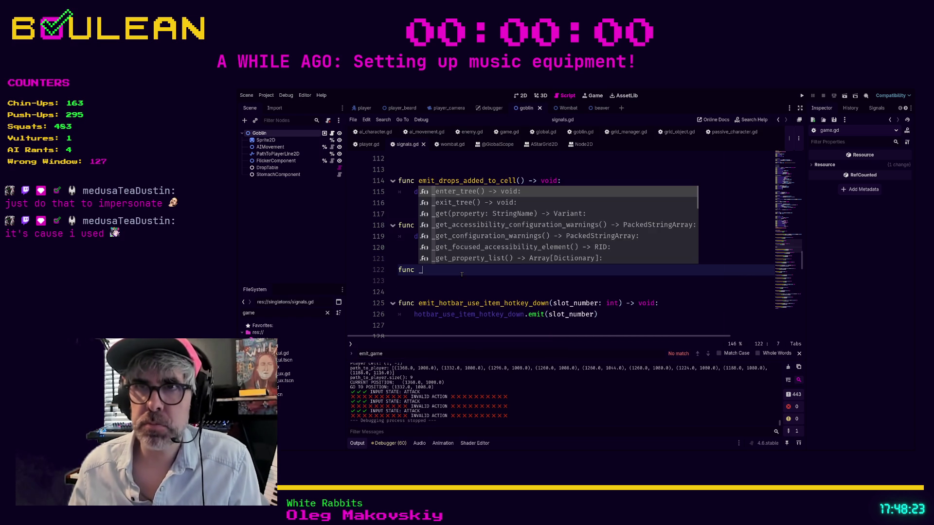
text(_game_ready)
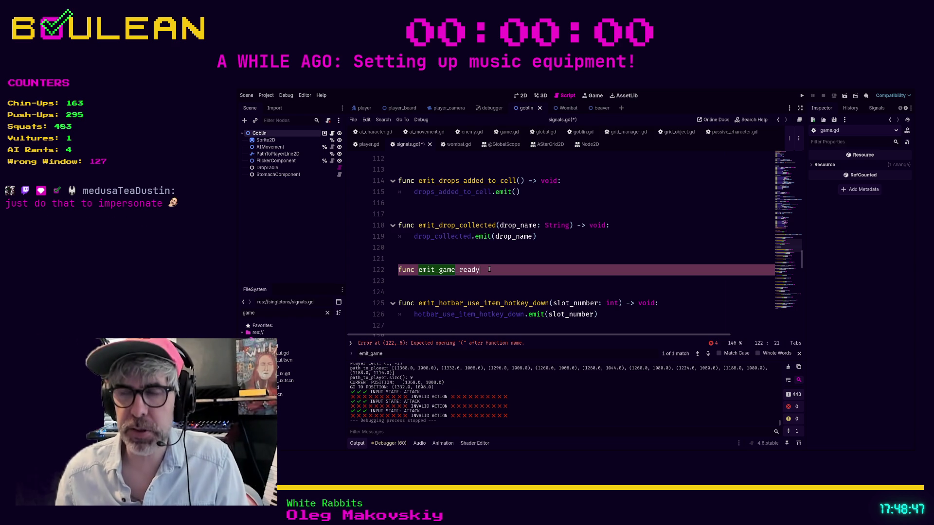
text(()
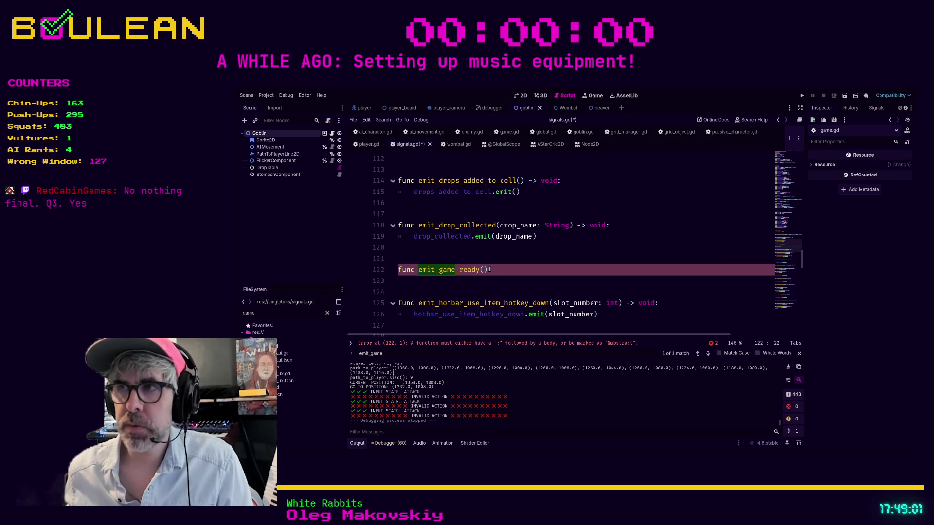
drag(788, 252, 785, 154)
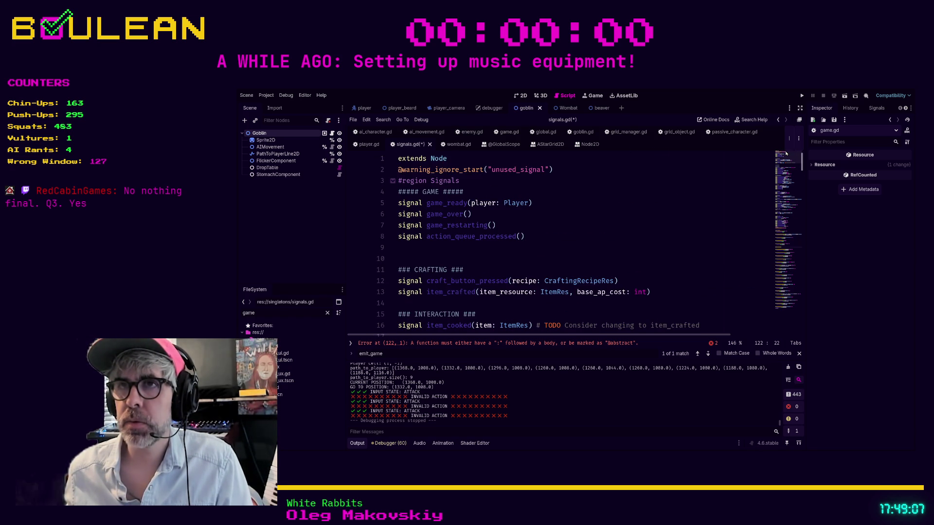
Complete the signature as emit_game_ready(player: Player) -> void:
click(794, 242)
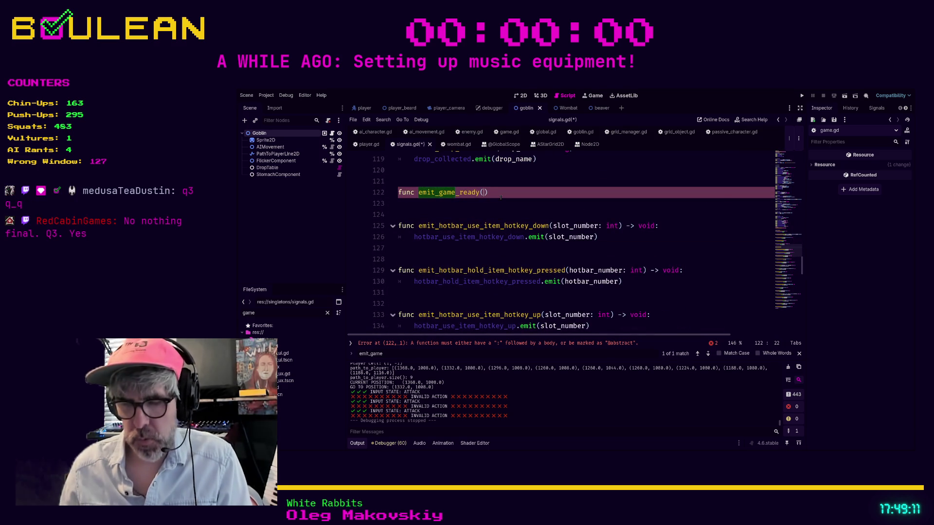
text(player: Player)
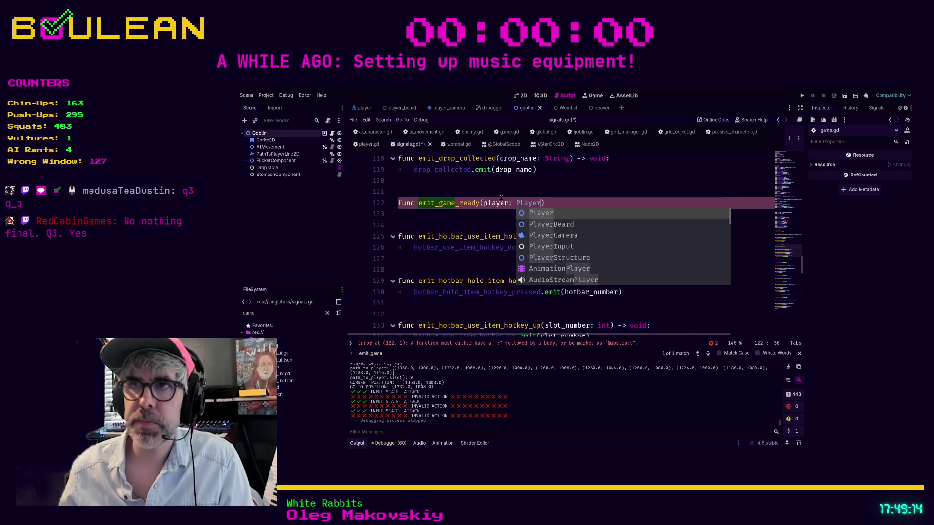
key(Return)
key(Return)
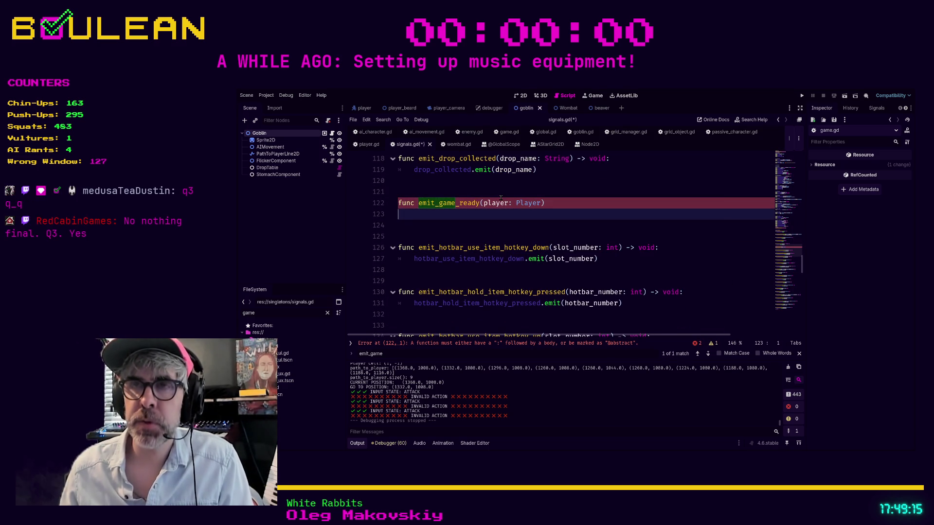
text(game)
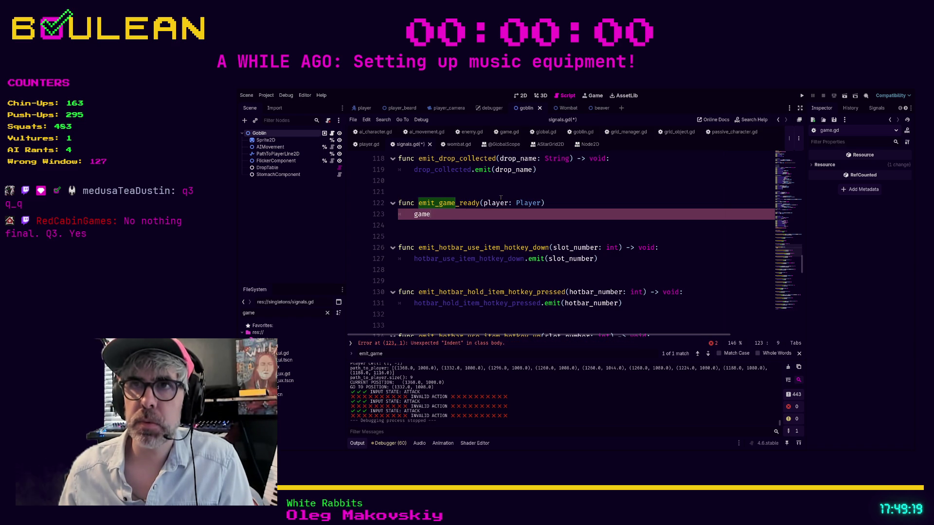
key(BackSpace)
key(BackSpace)
key(BackSpace)
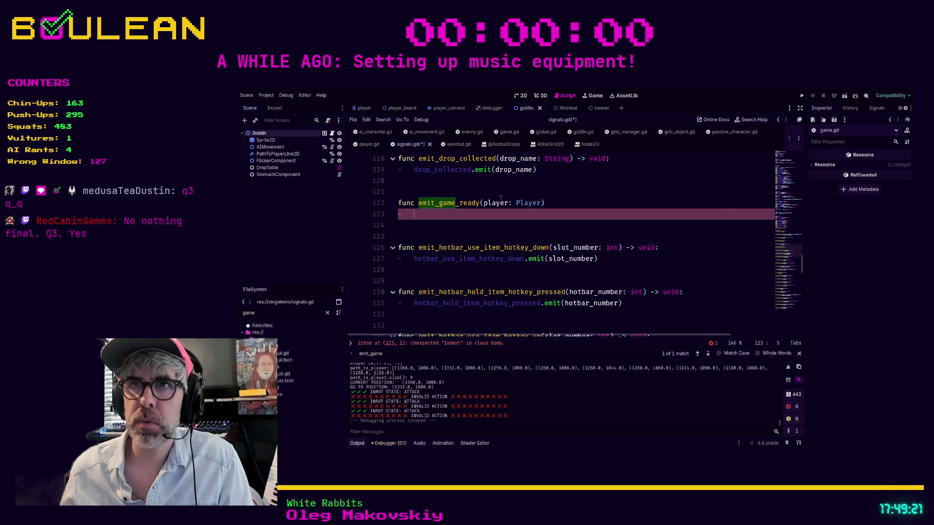
key(BackSpace)
key(BackSpace)
text(-)
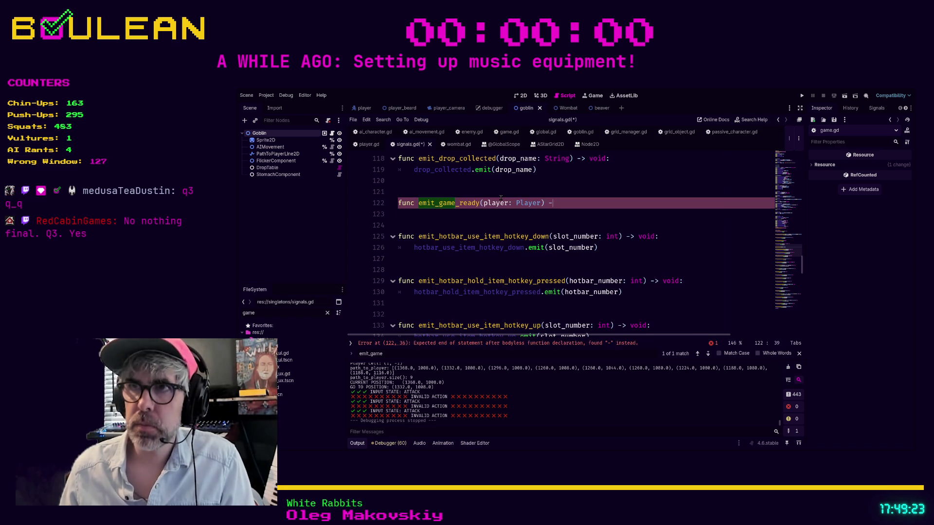
text(> void)
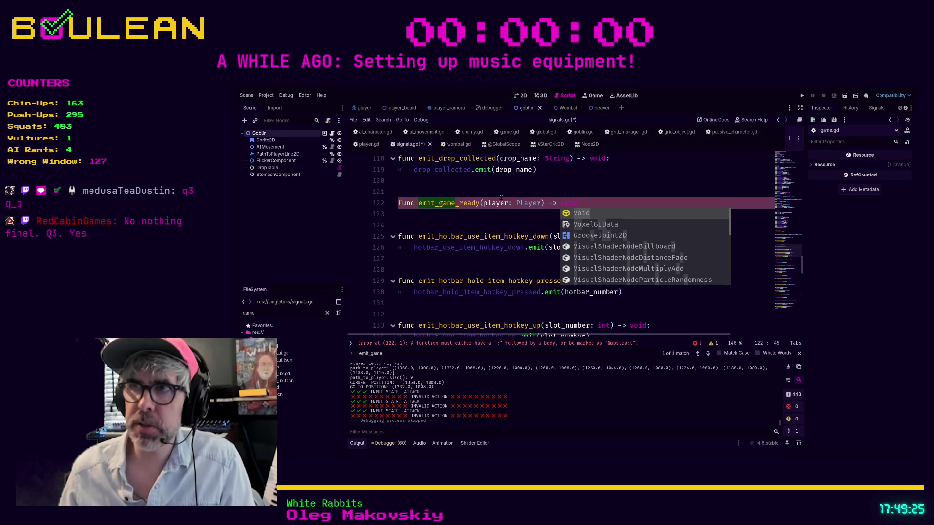
text(:)
key(Return)
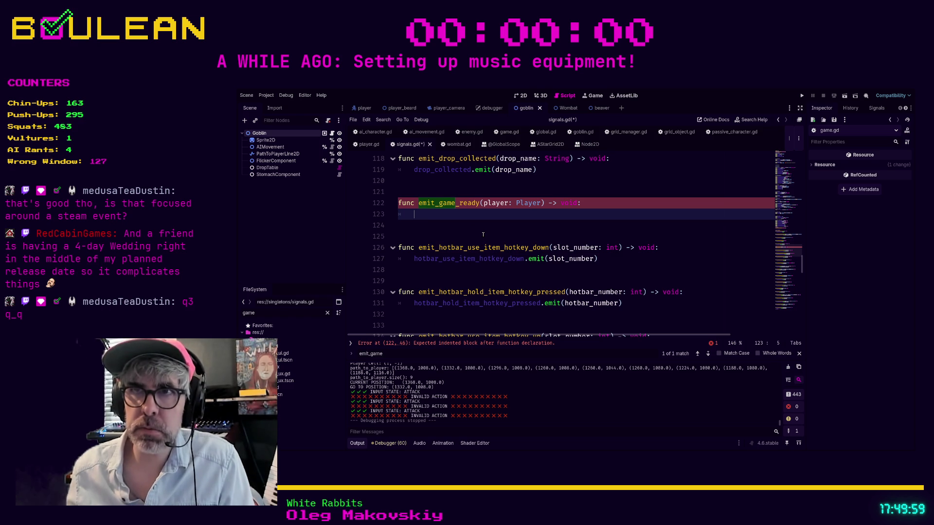
Write the body game_ready.emit(player) and save signals.gd
text(game_code)
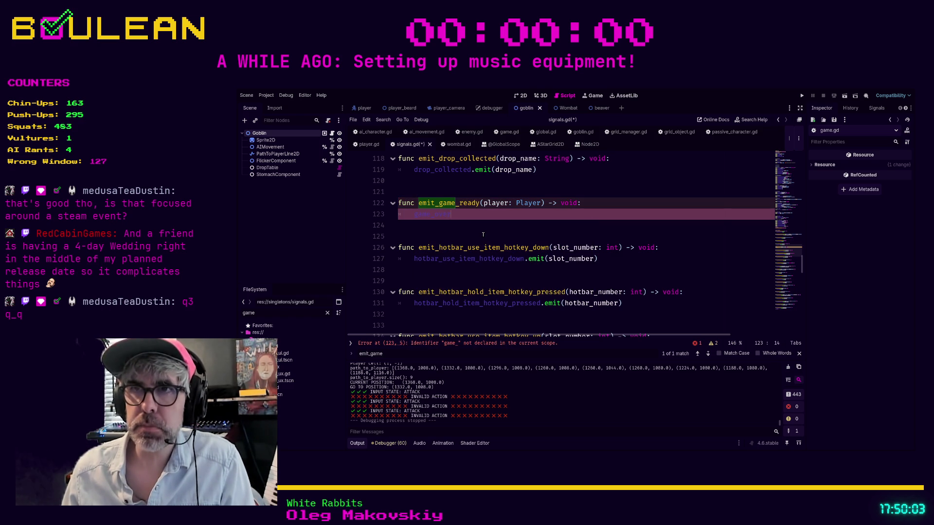
key(BackSpace)
key(BackSpace)
key(BackSpace)
text(ready.emit(player)
key(Escape)
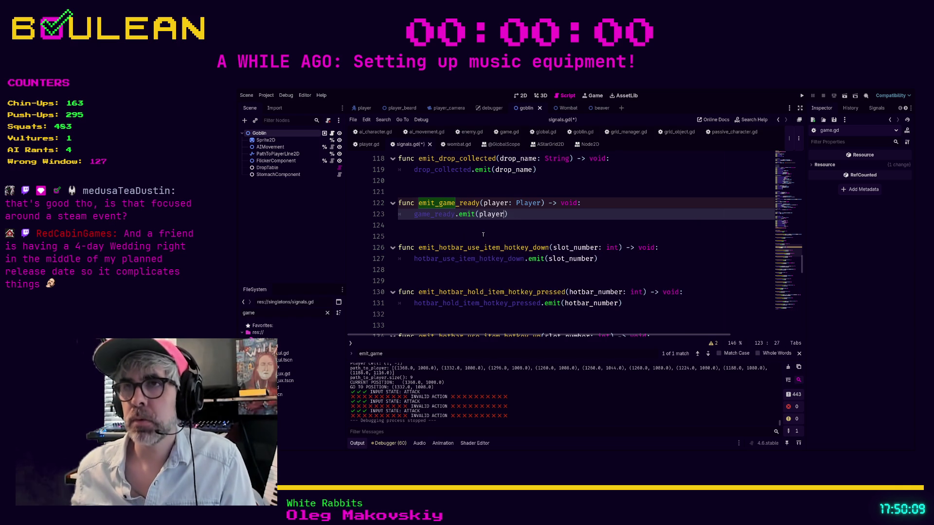
click(544, 215)
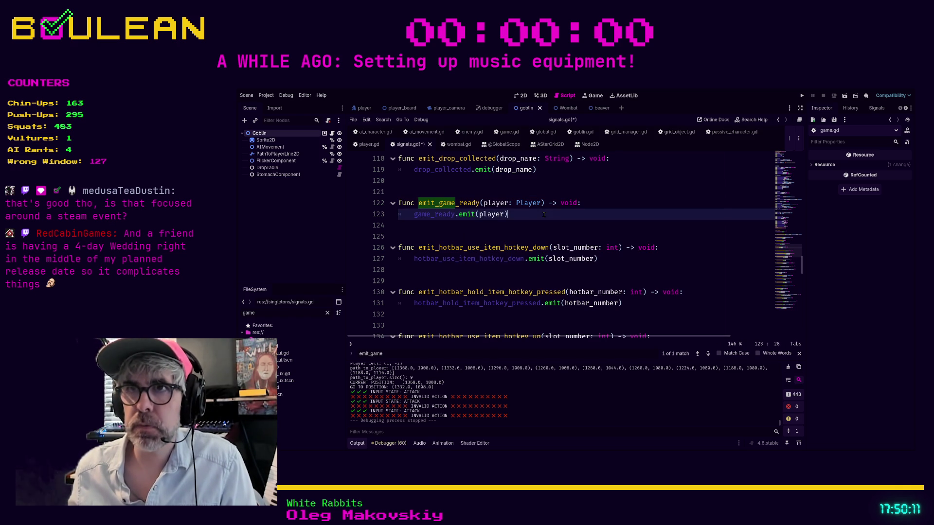
key(ctrl+s)
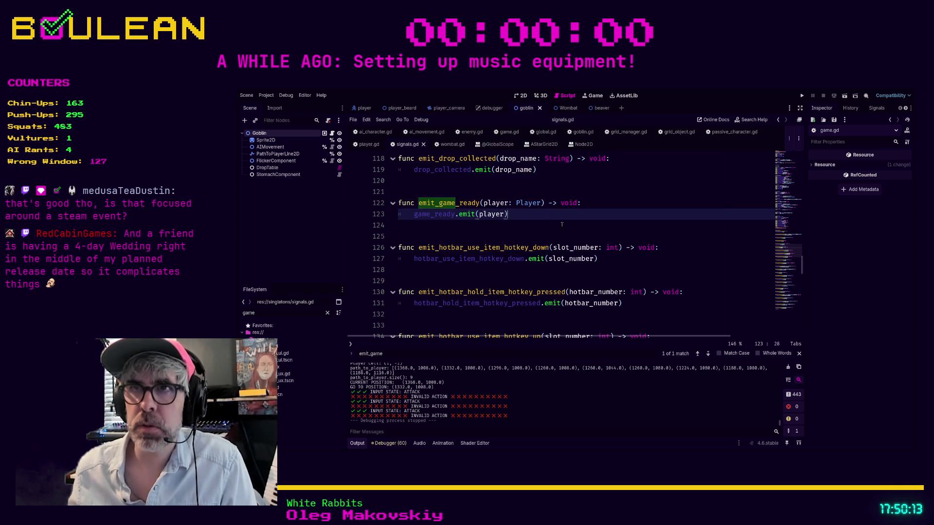
click(562, 224)
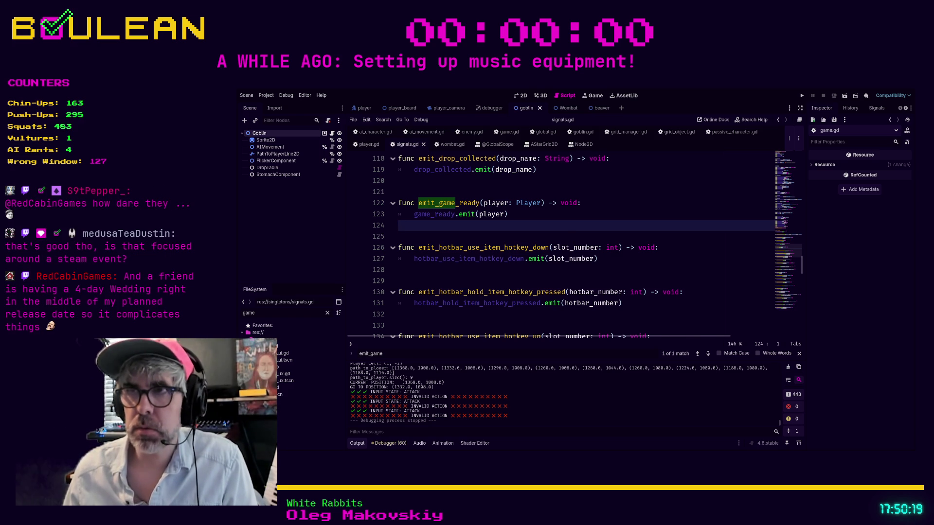
Search the project for 'game_ready.emit' and jump to the game.gd match on line 88
key(ctrl+shift+f)
key(Return)
click(486, 358)
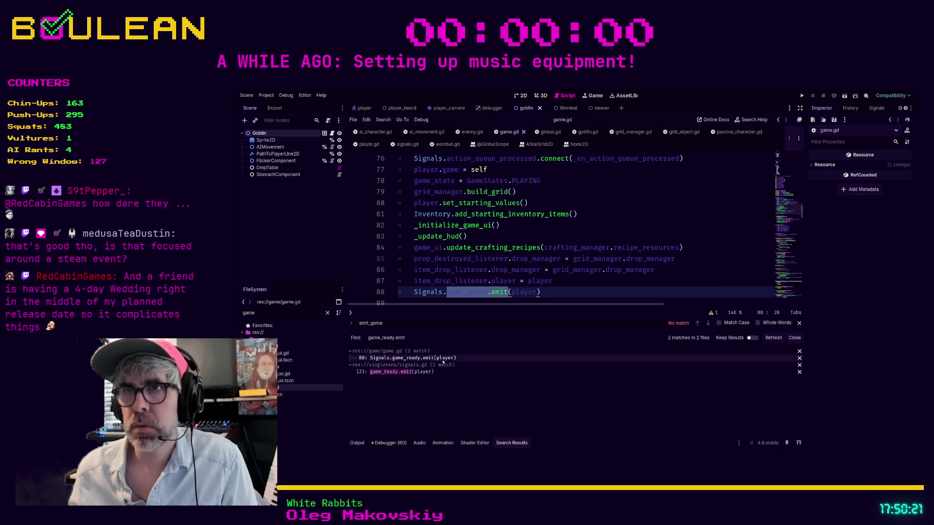
Replace the direct emit on line 88 with Signals.emit_game_ready(player) and save game.gd
click(559, 262)
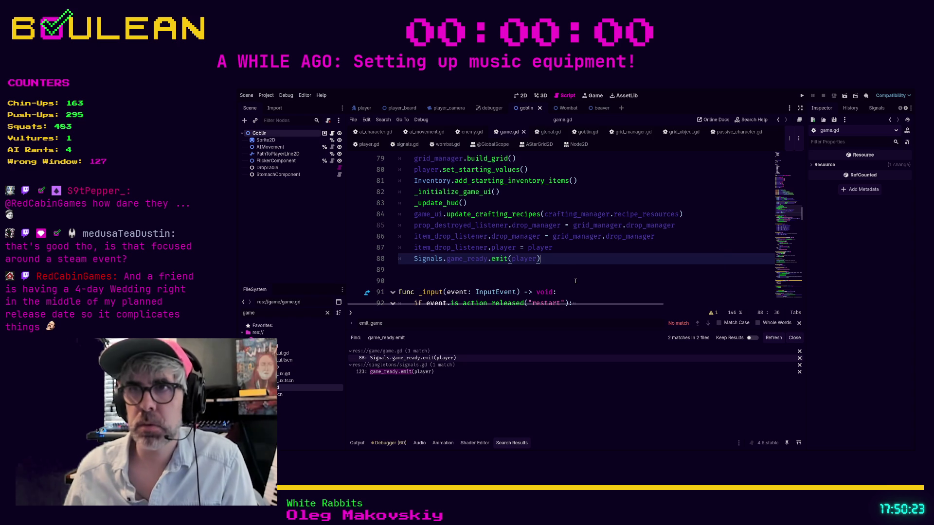
key(Return)
text(Signals)
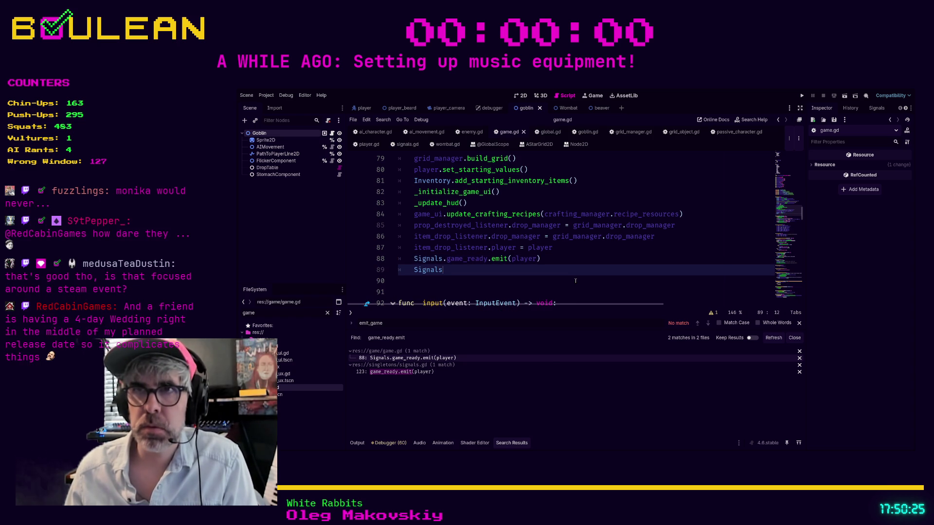
text(.emit_game)
key(Return)
text(pla)
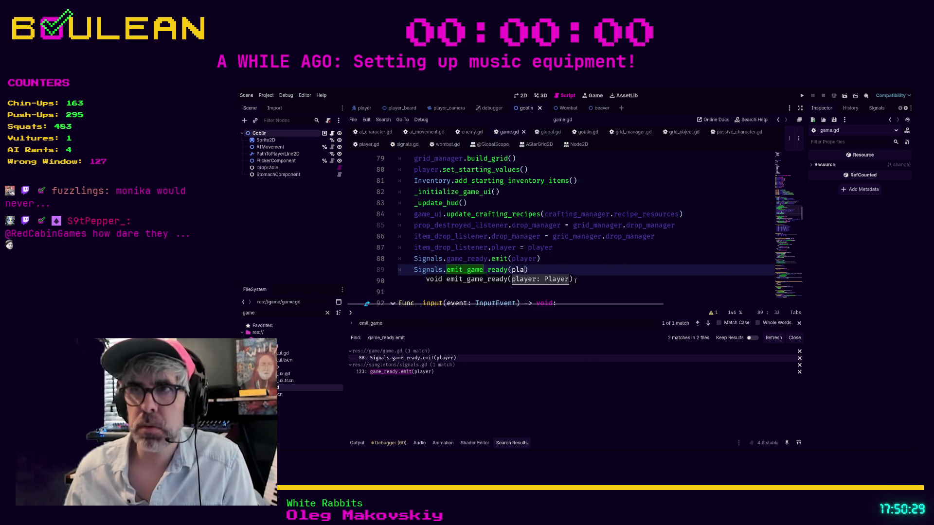
text(yer)
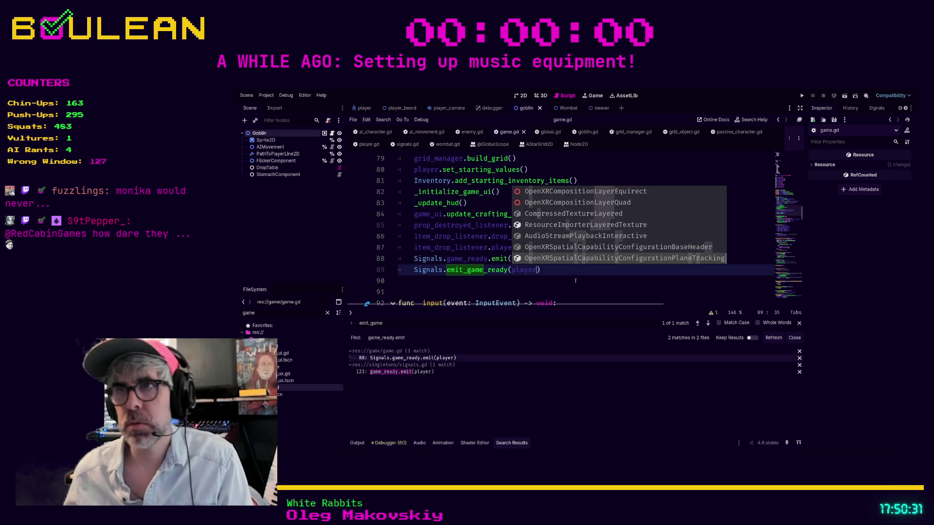
key(Escape)
key(Up)
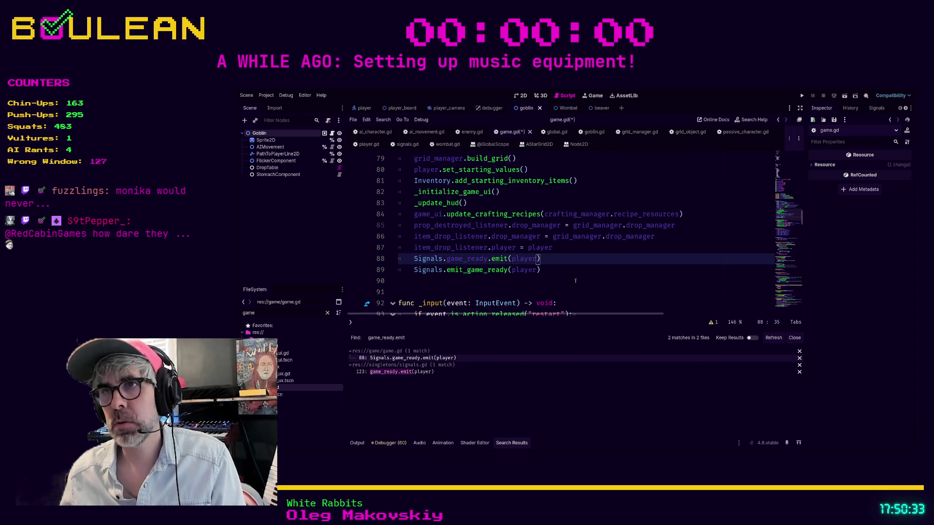
key(ctrl+shift+k)
key(ctrl+s)
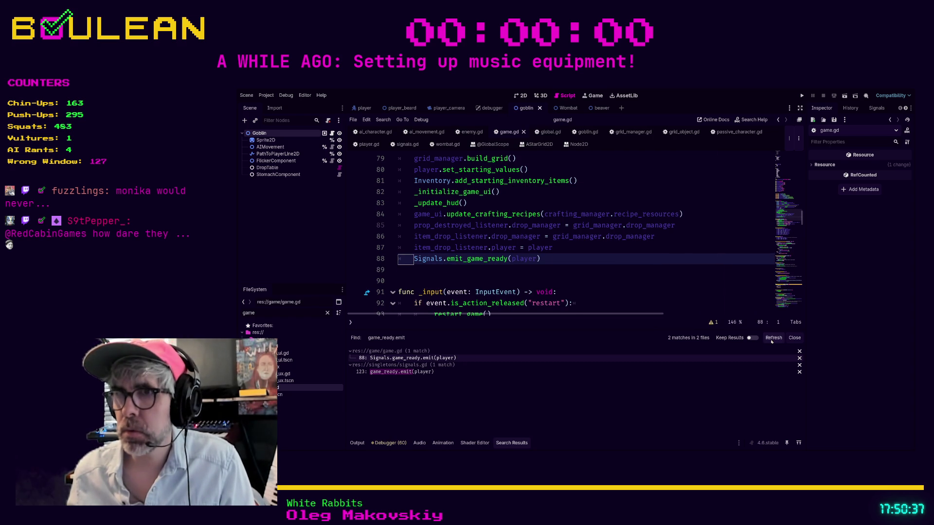